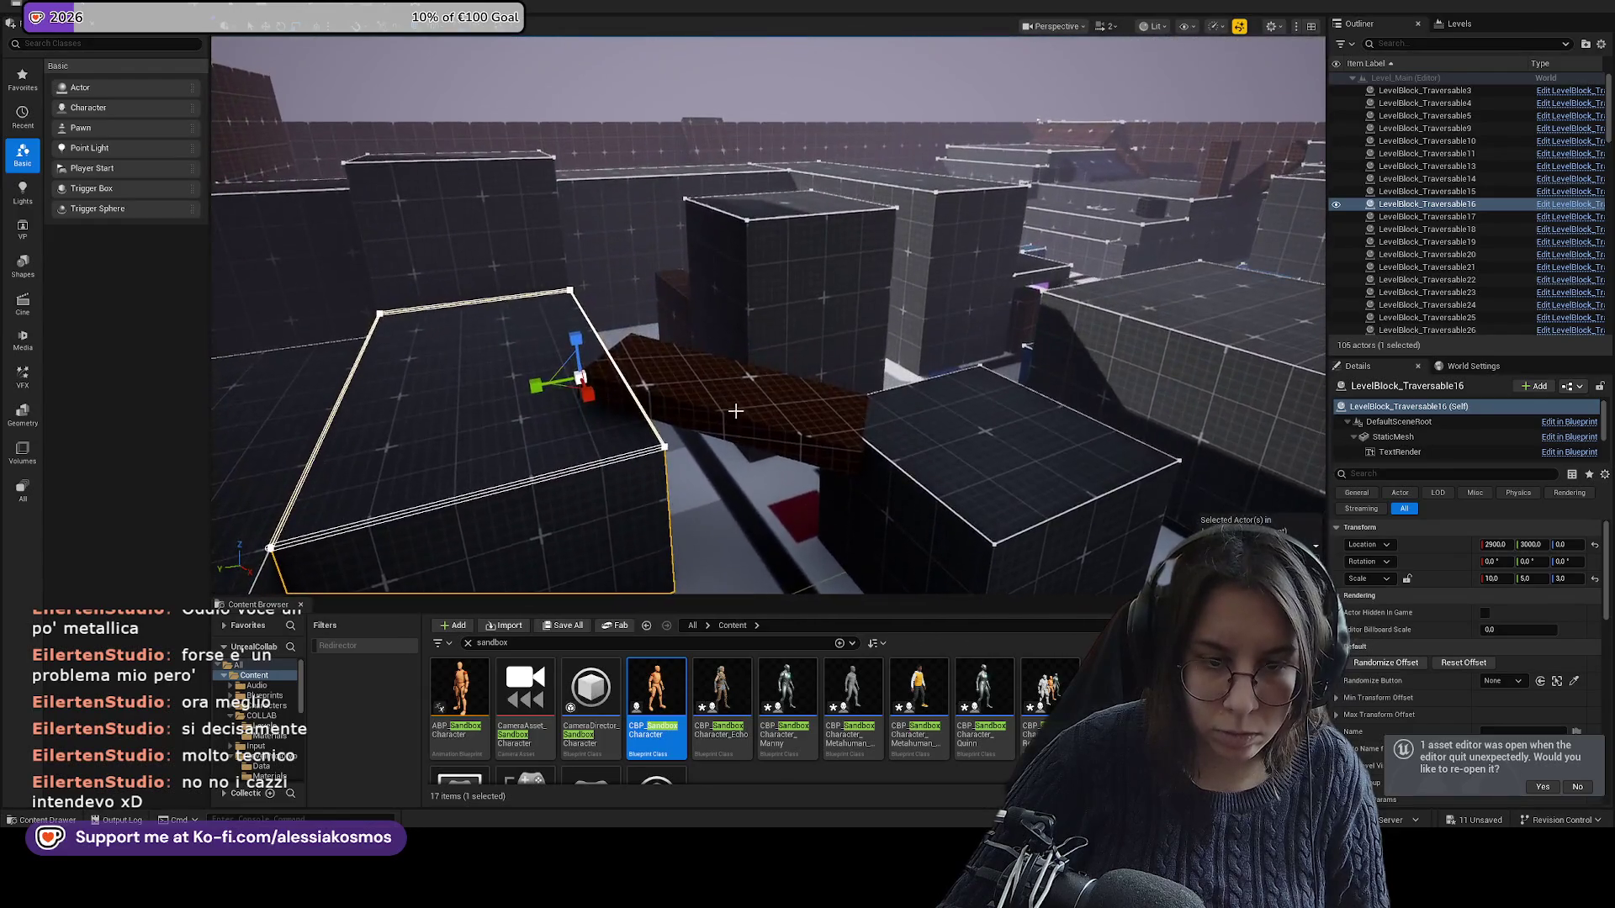
# Inspect SM_Cube48 and LevelBlock_Traversable35, 19 and 24 by selecting and framing each.
pyautogui.click(736, 411)
pyautogui.press('f')
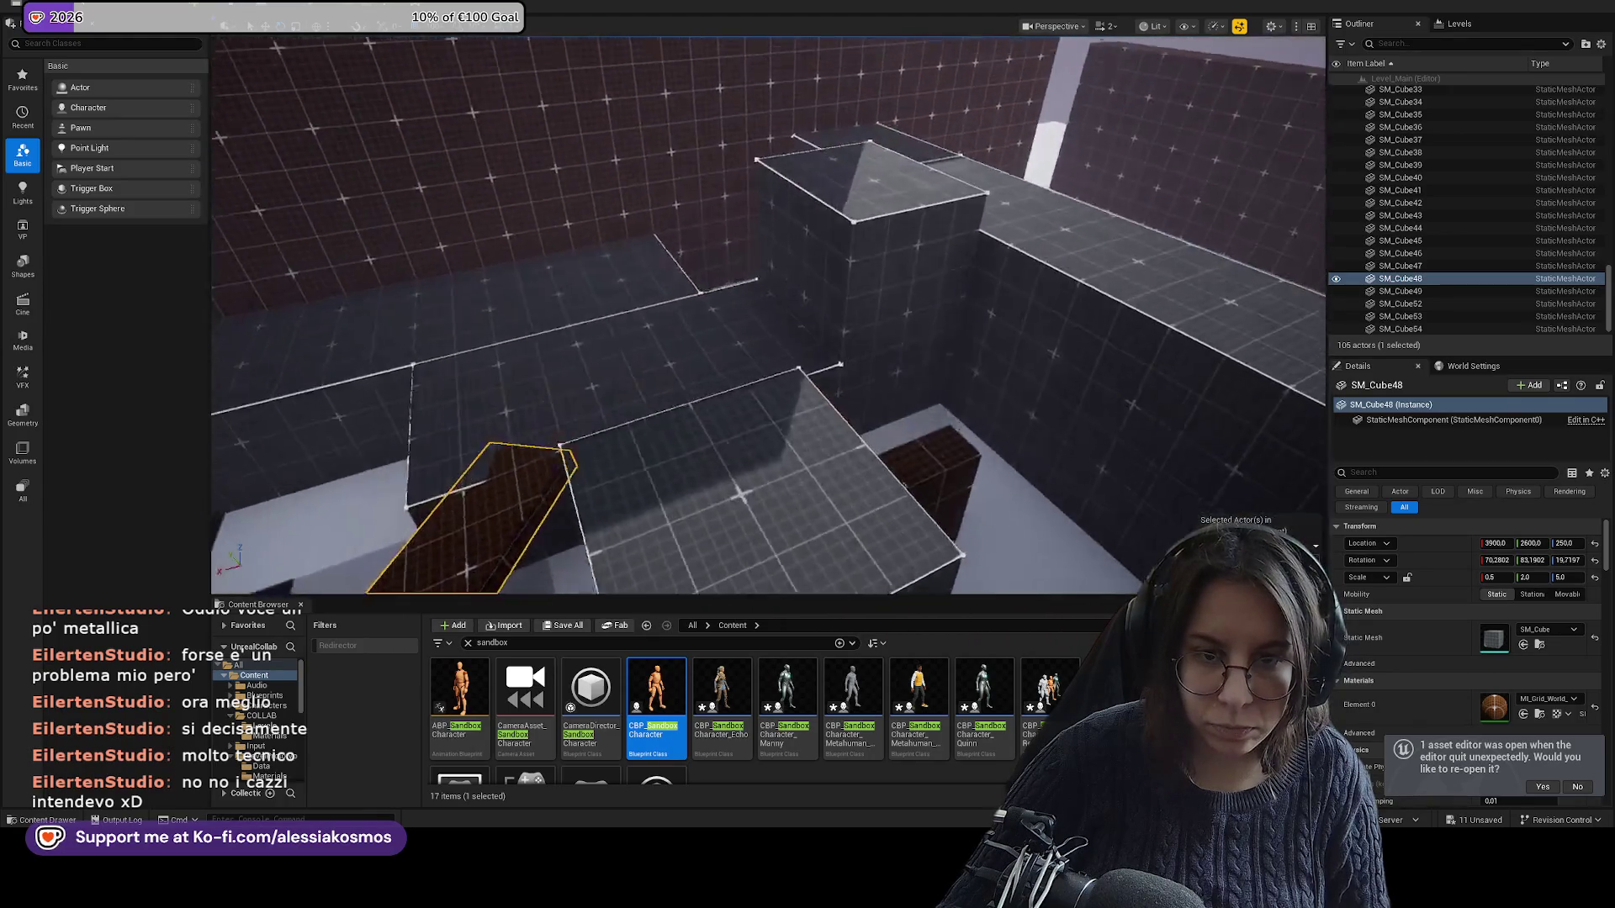
pyautogui.click(825, 269)
pyautogui.press('f')
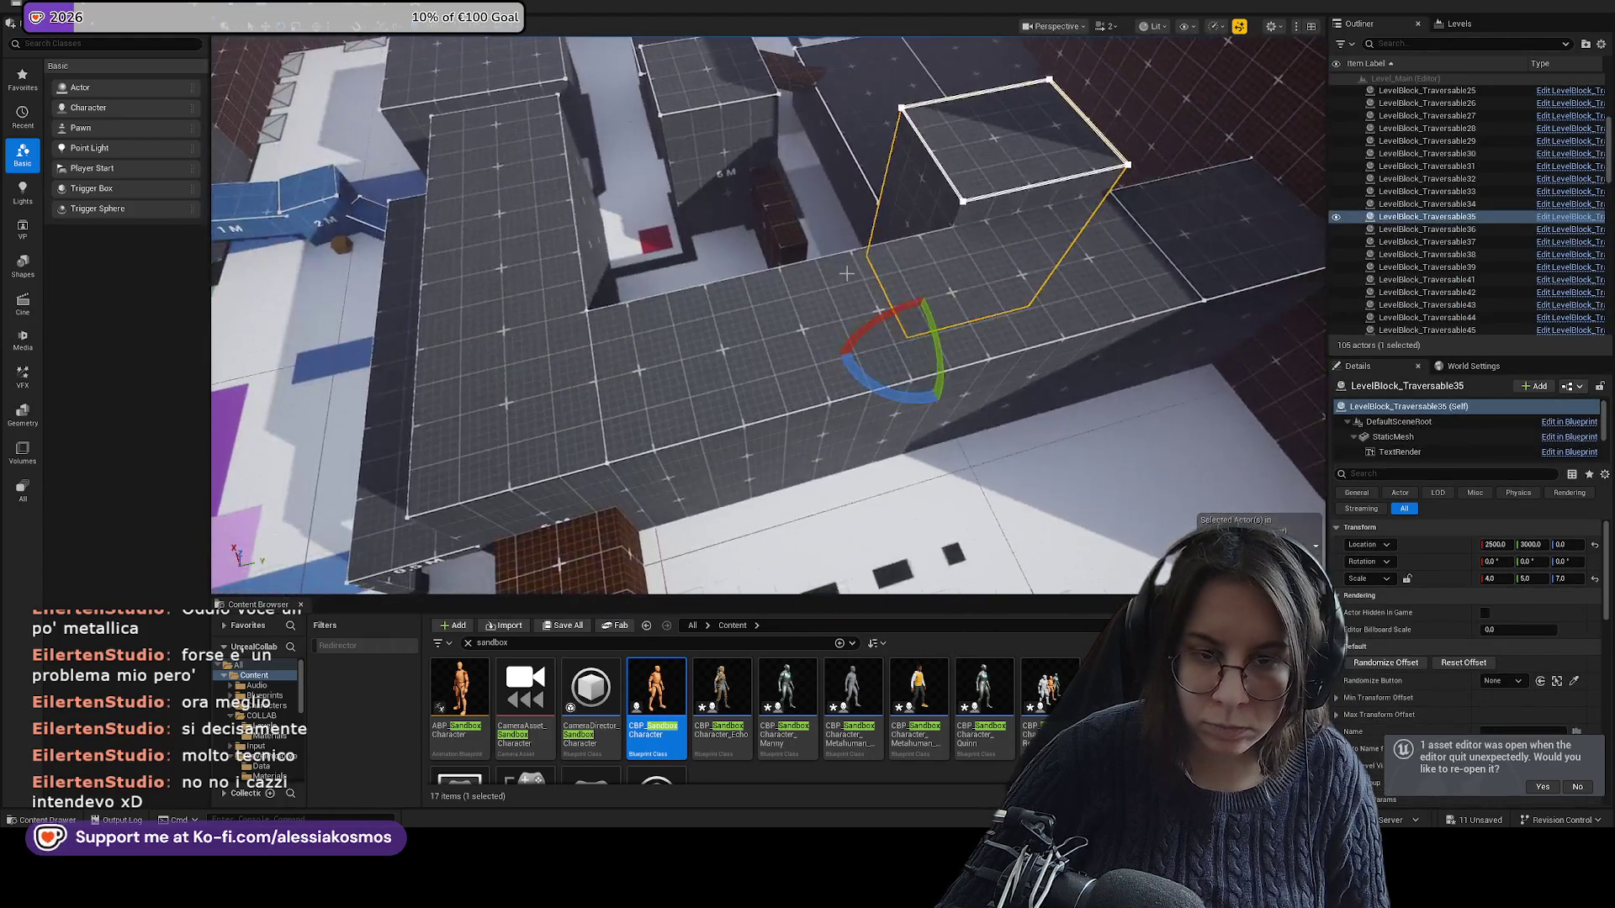
pyautogui.click(846, 273)
pyautogui.press('f')
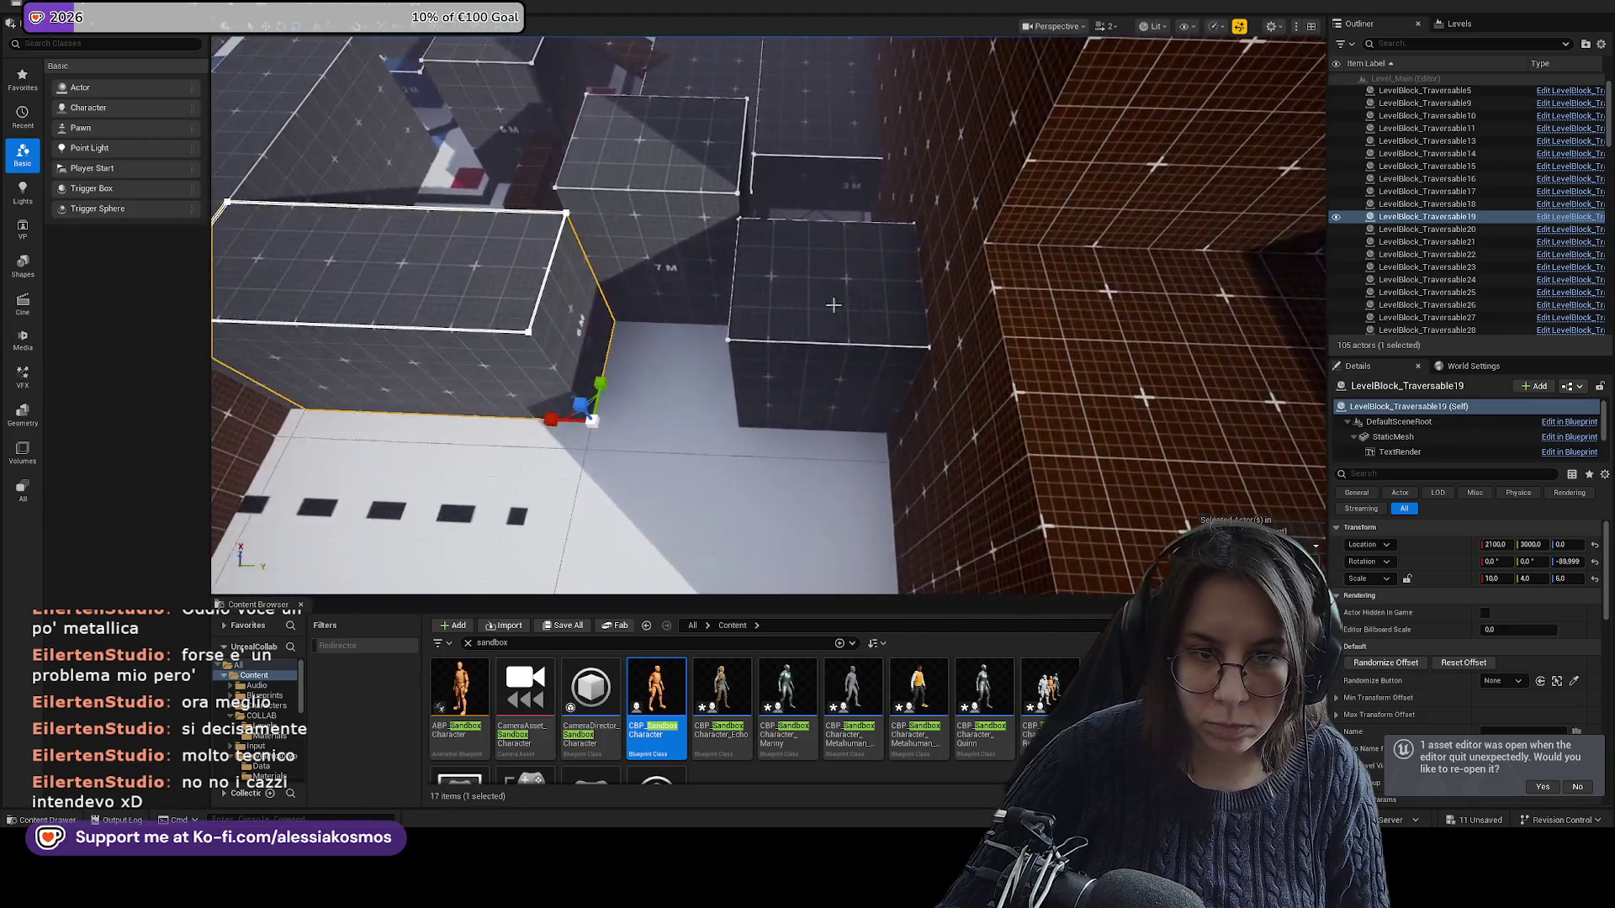
pyautogui.click(833, 306)
pyautogui.press('f')
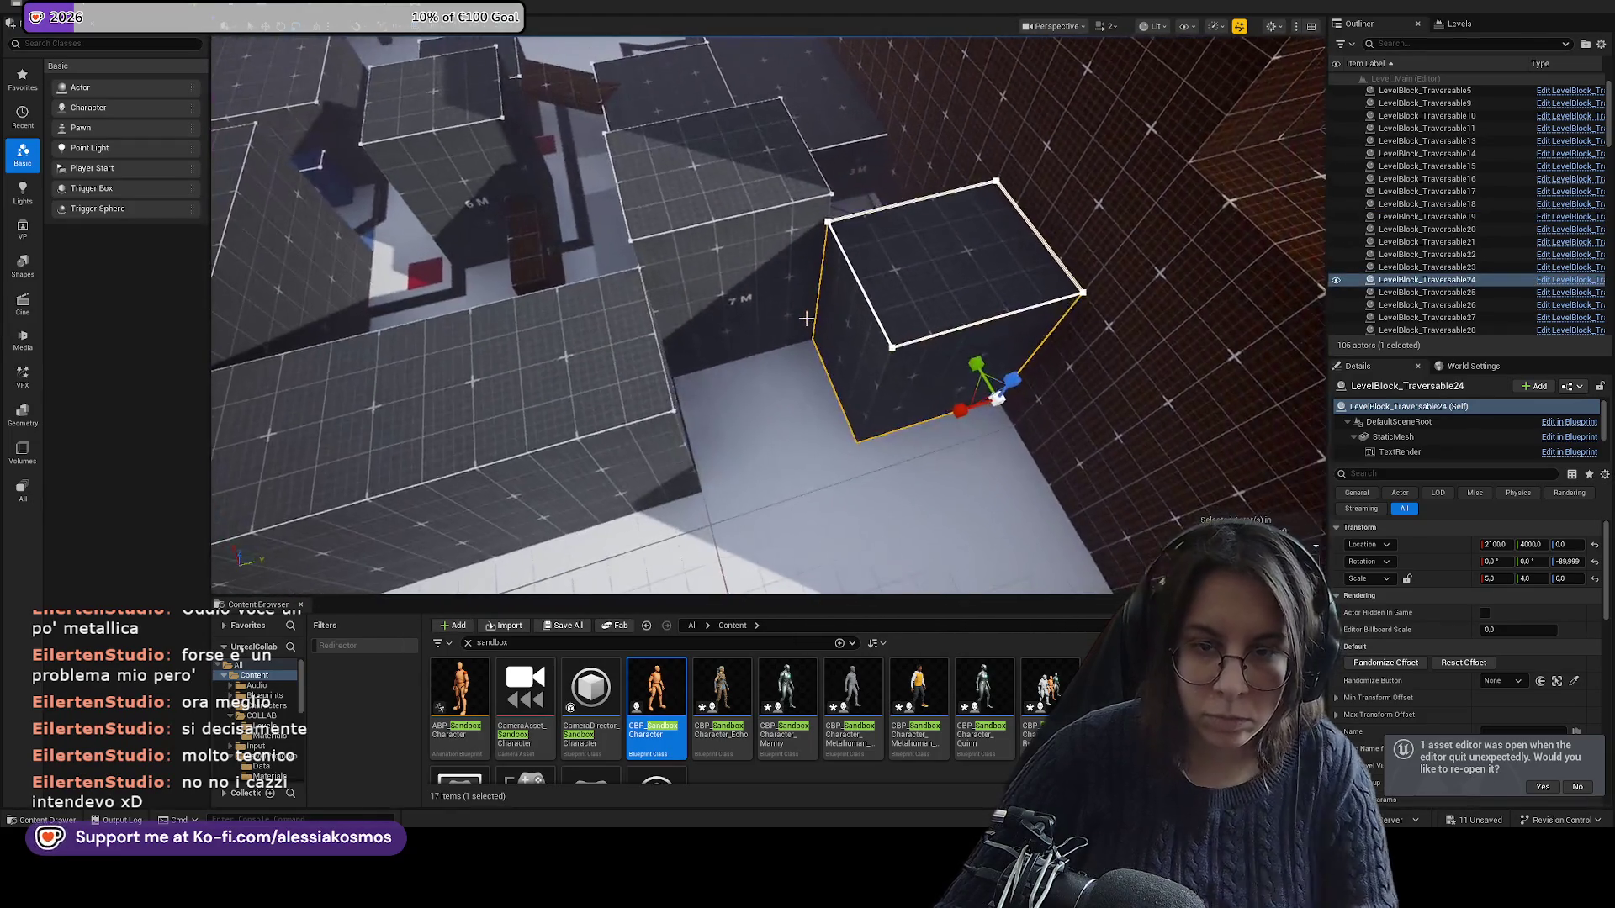
pyautogui.click(737, 285)
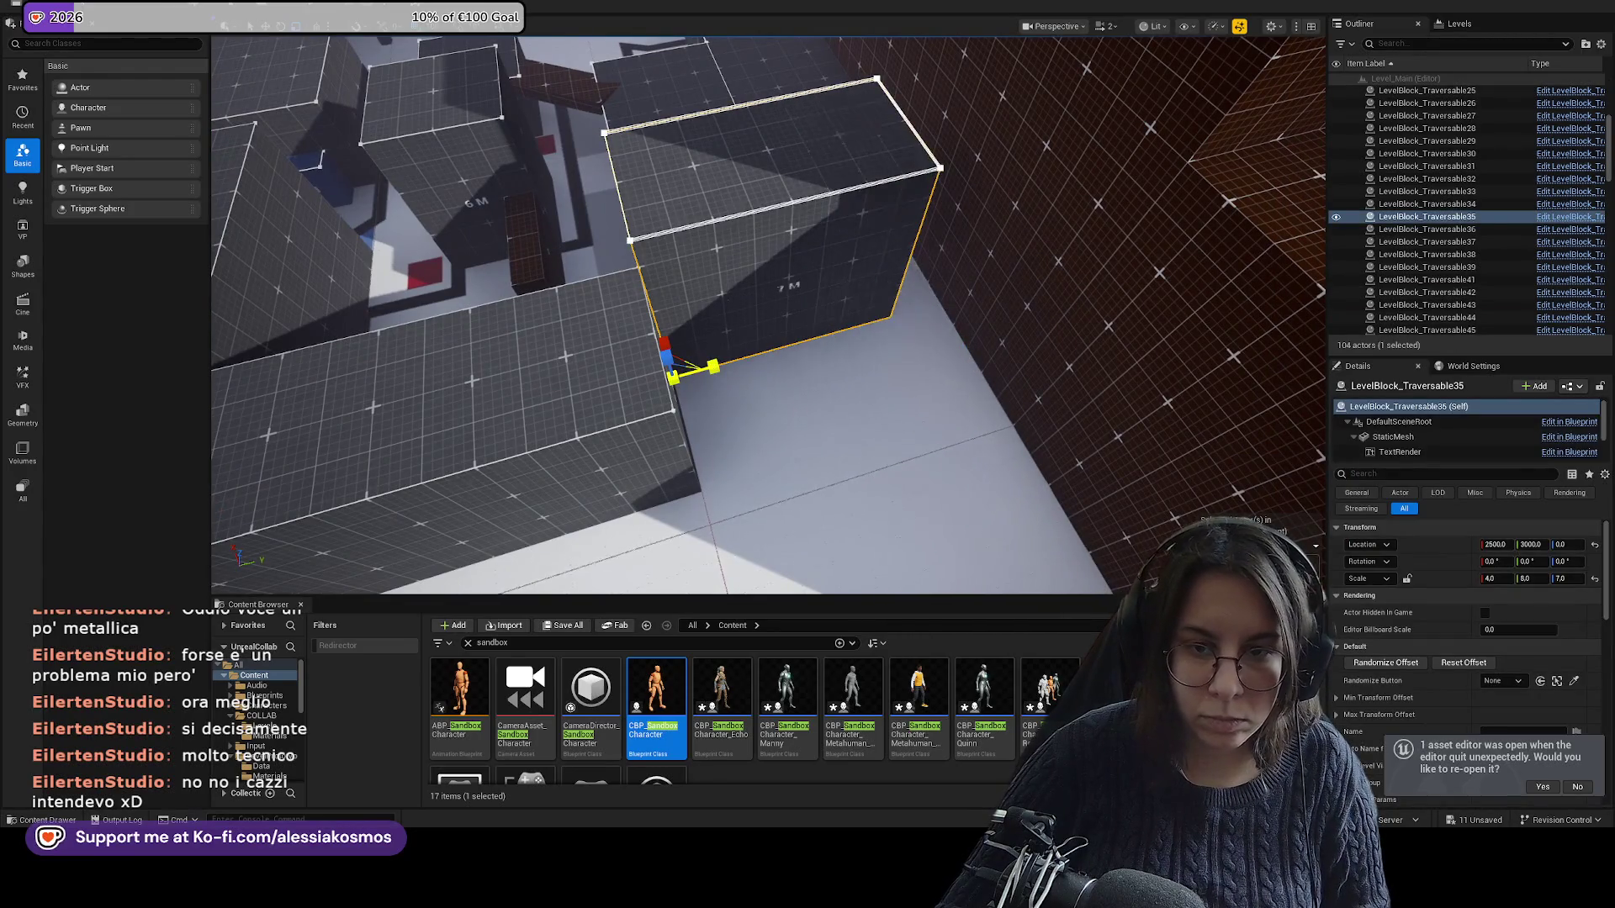
# Slide wall cube SM_Cube50 along Y from 4000 to 3400.
pyautogui.scroll(-6, 905, 482)
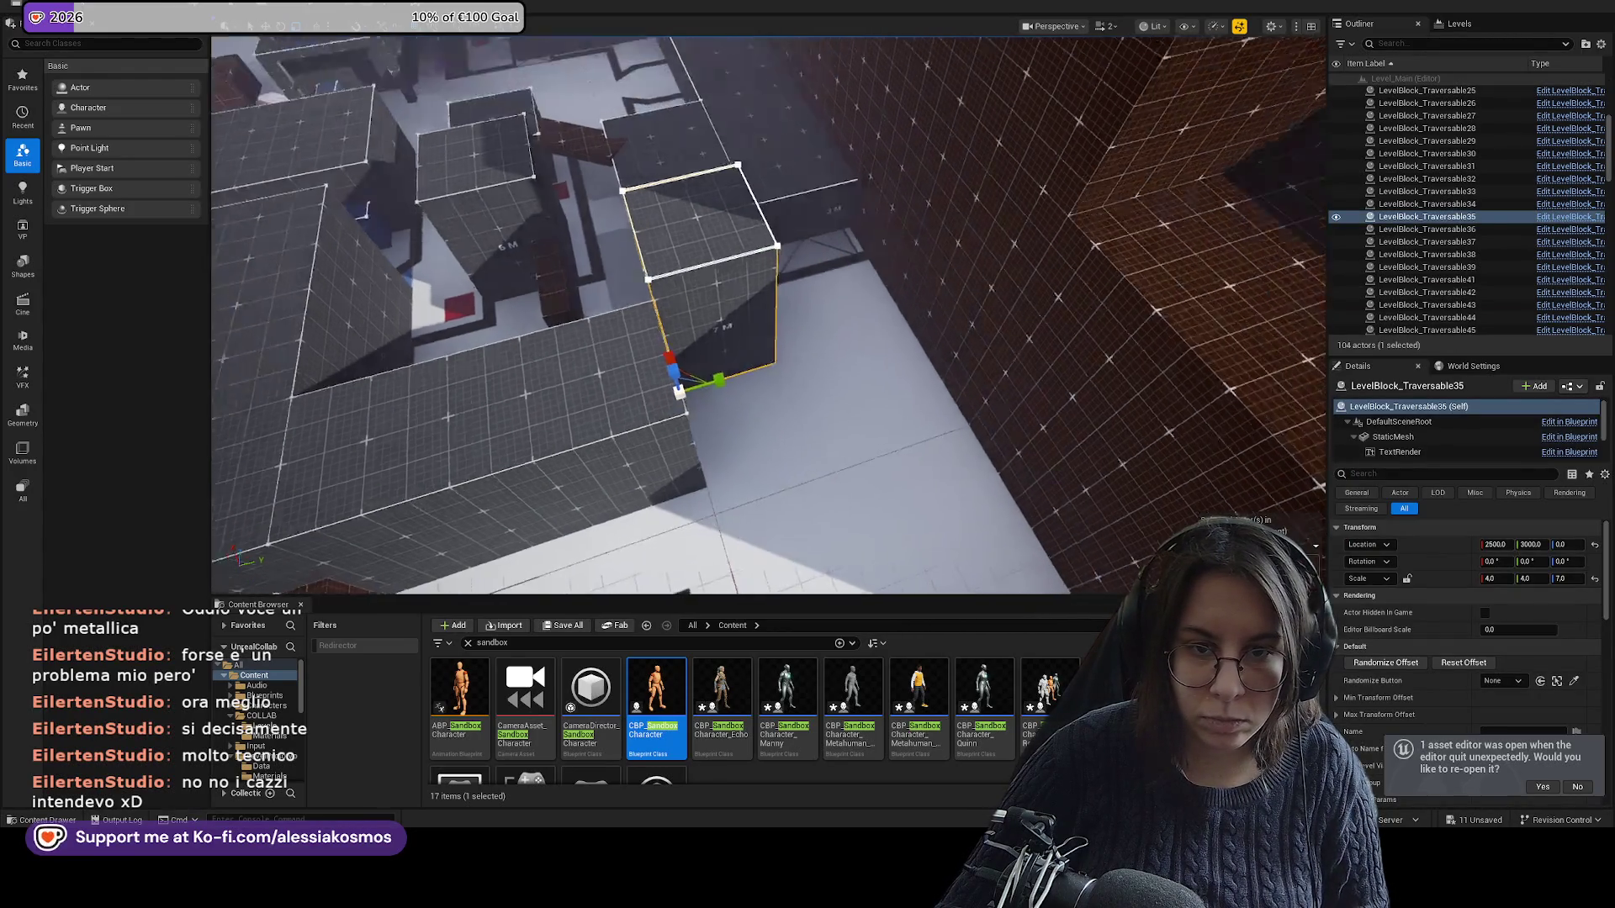
pyautogui.click(905, 482)
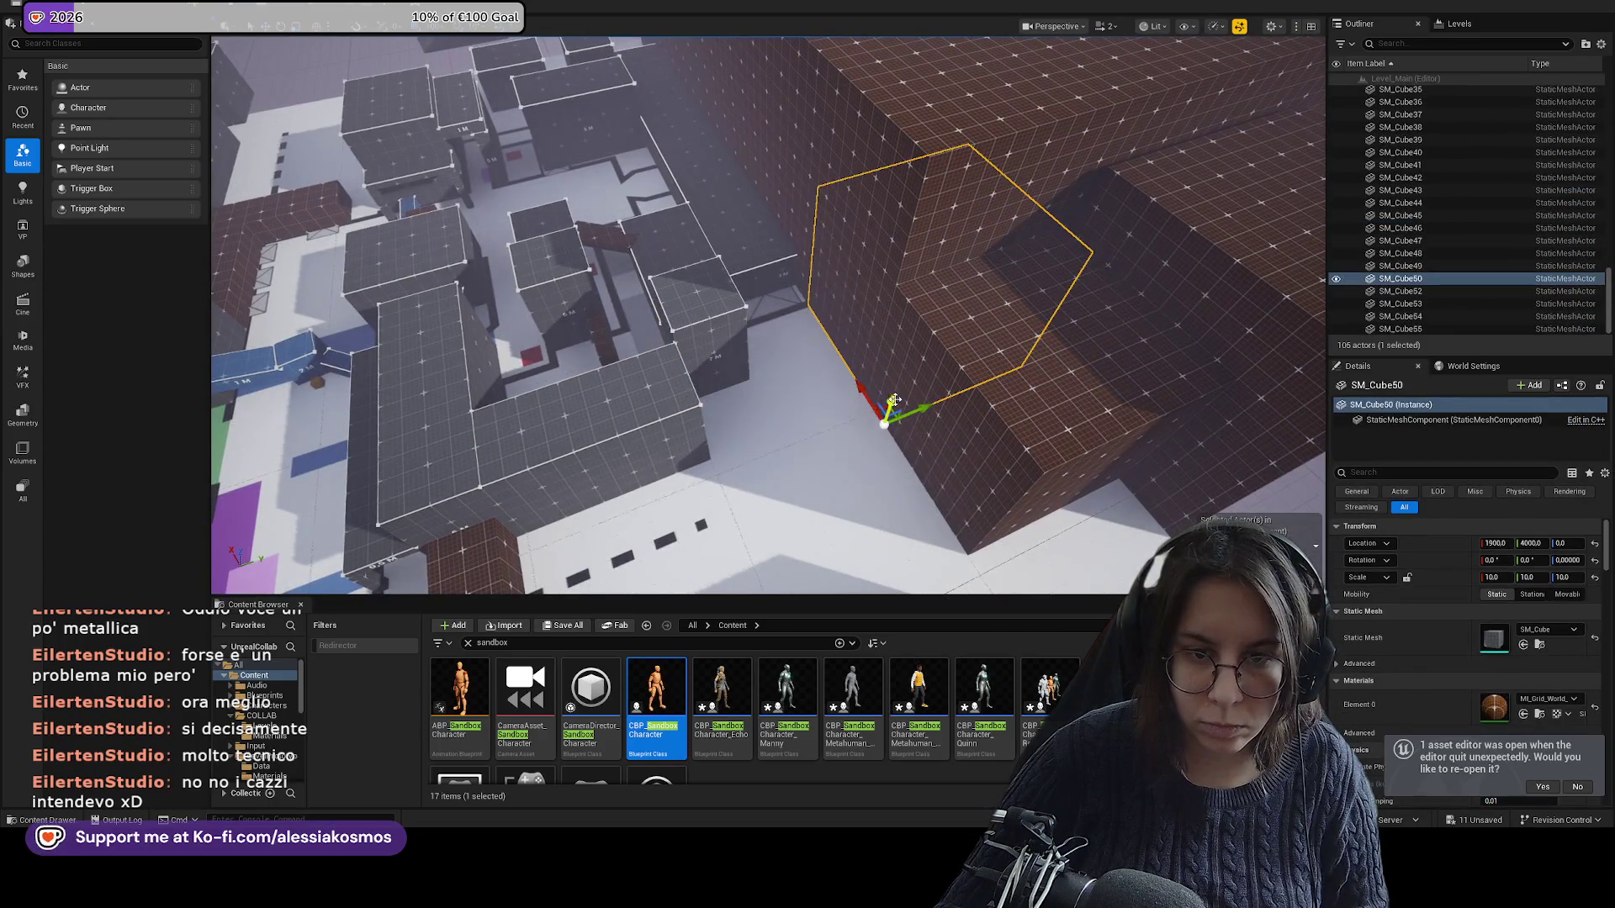
pyautogui.scroll(-3, 894, 400)
pyautogui.moveTo(1014, 473)
pyautogui.mouseDown()
pyautogui.moveTo(911, 472)
pyautogui.moveTo(828, 308)
pyautogui.mouseUp()
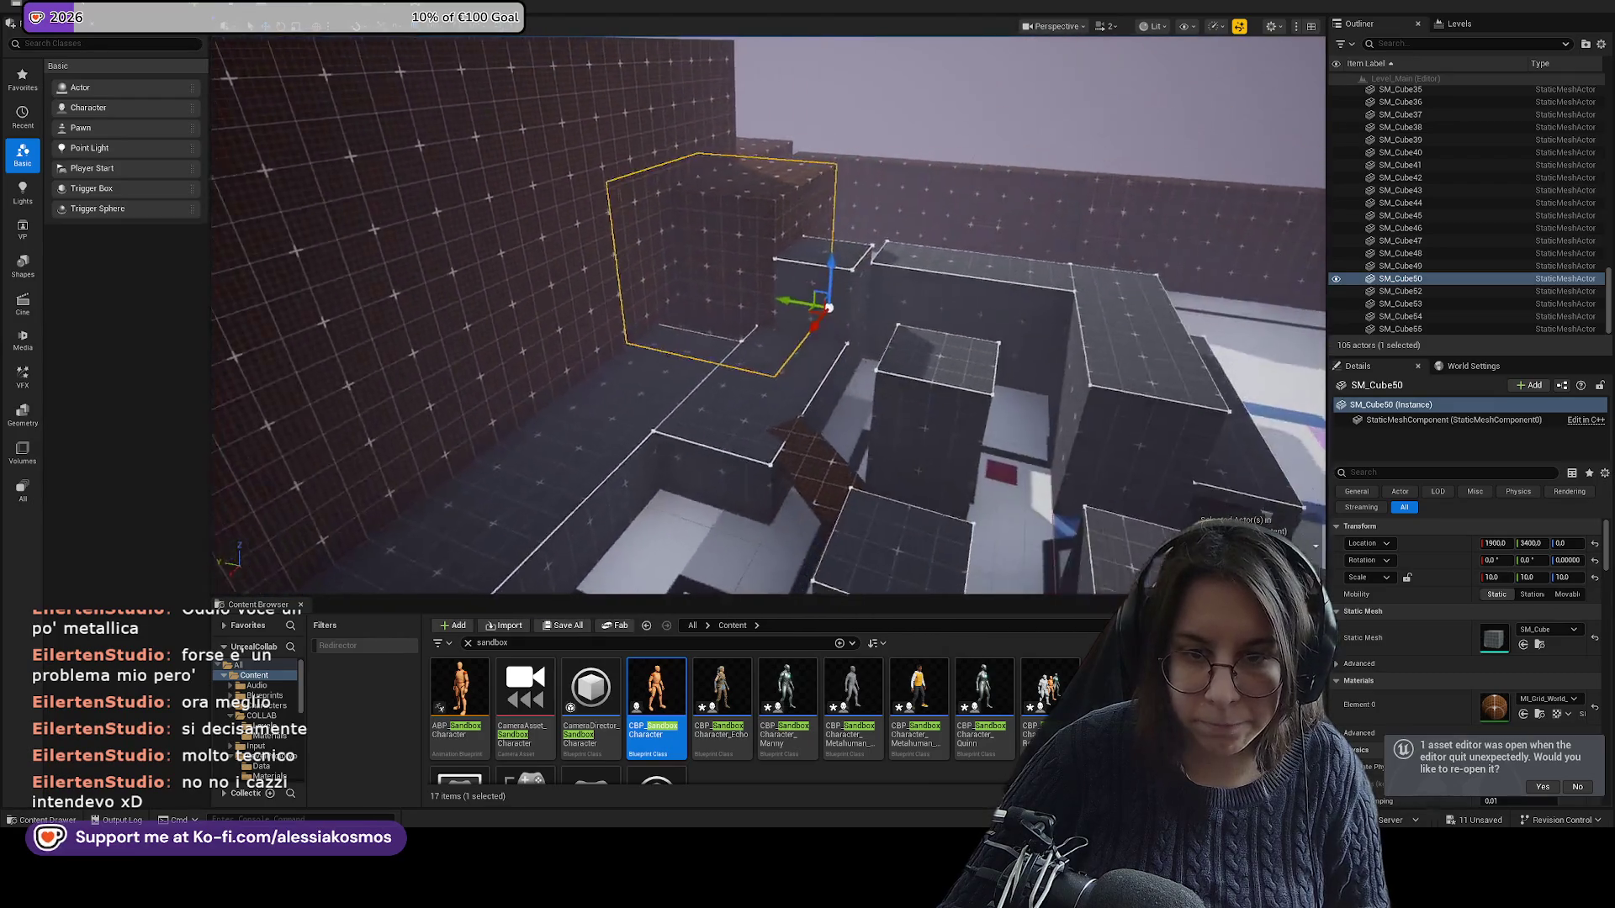
pyautogui.click(816, 278)
pyautogui.scroll(3, 841, 269)
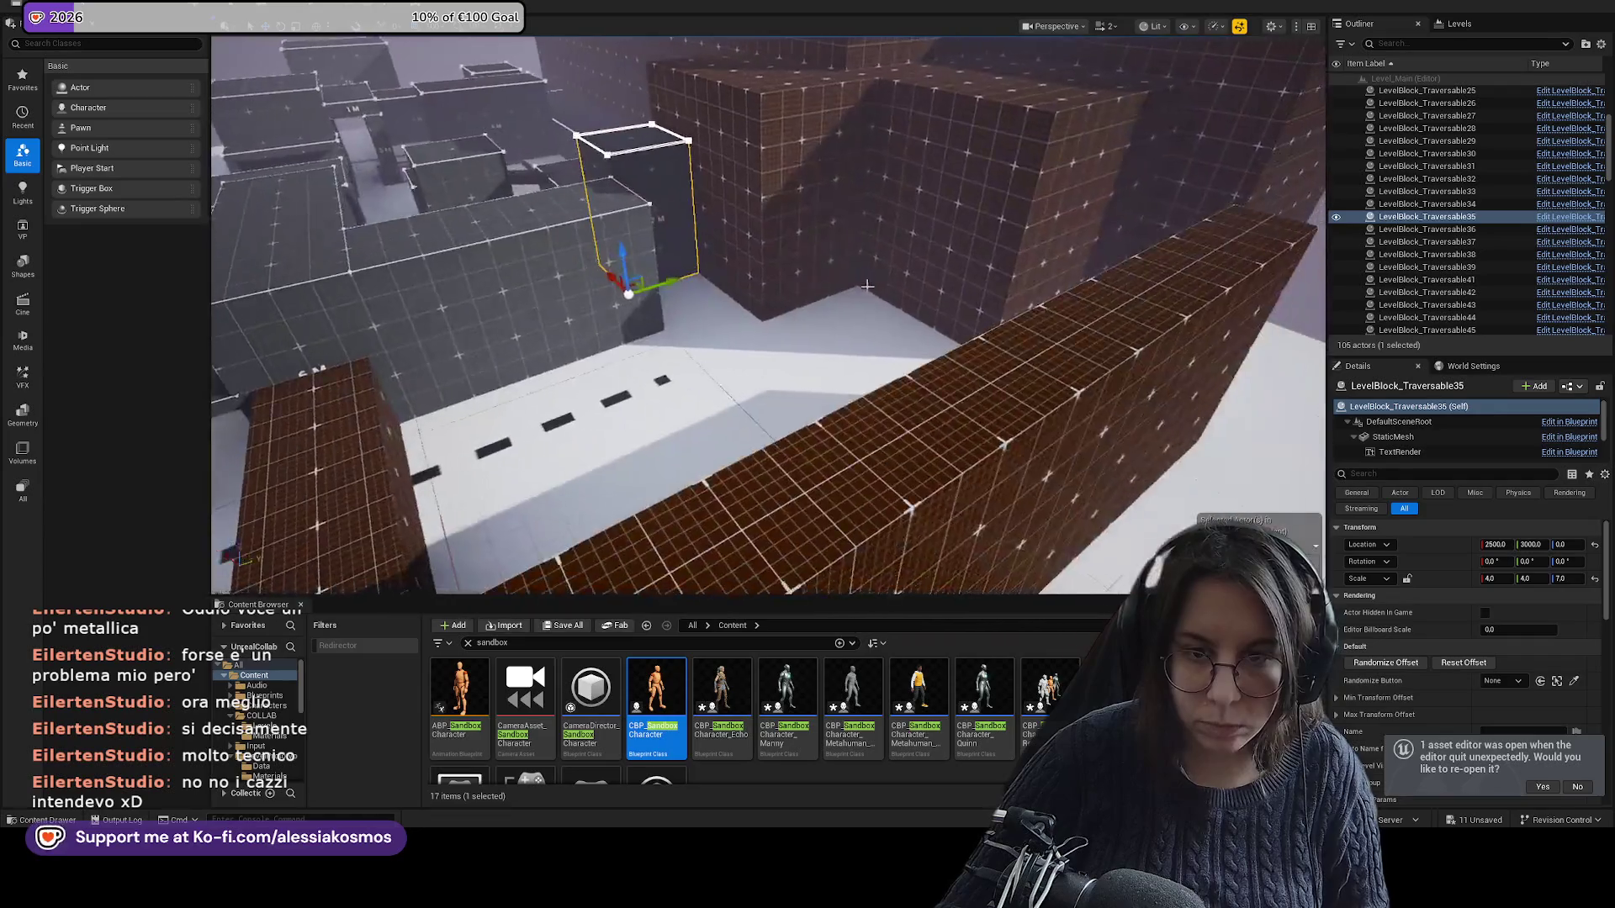
pyautogui.click(1094, 151)
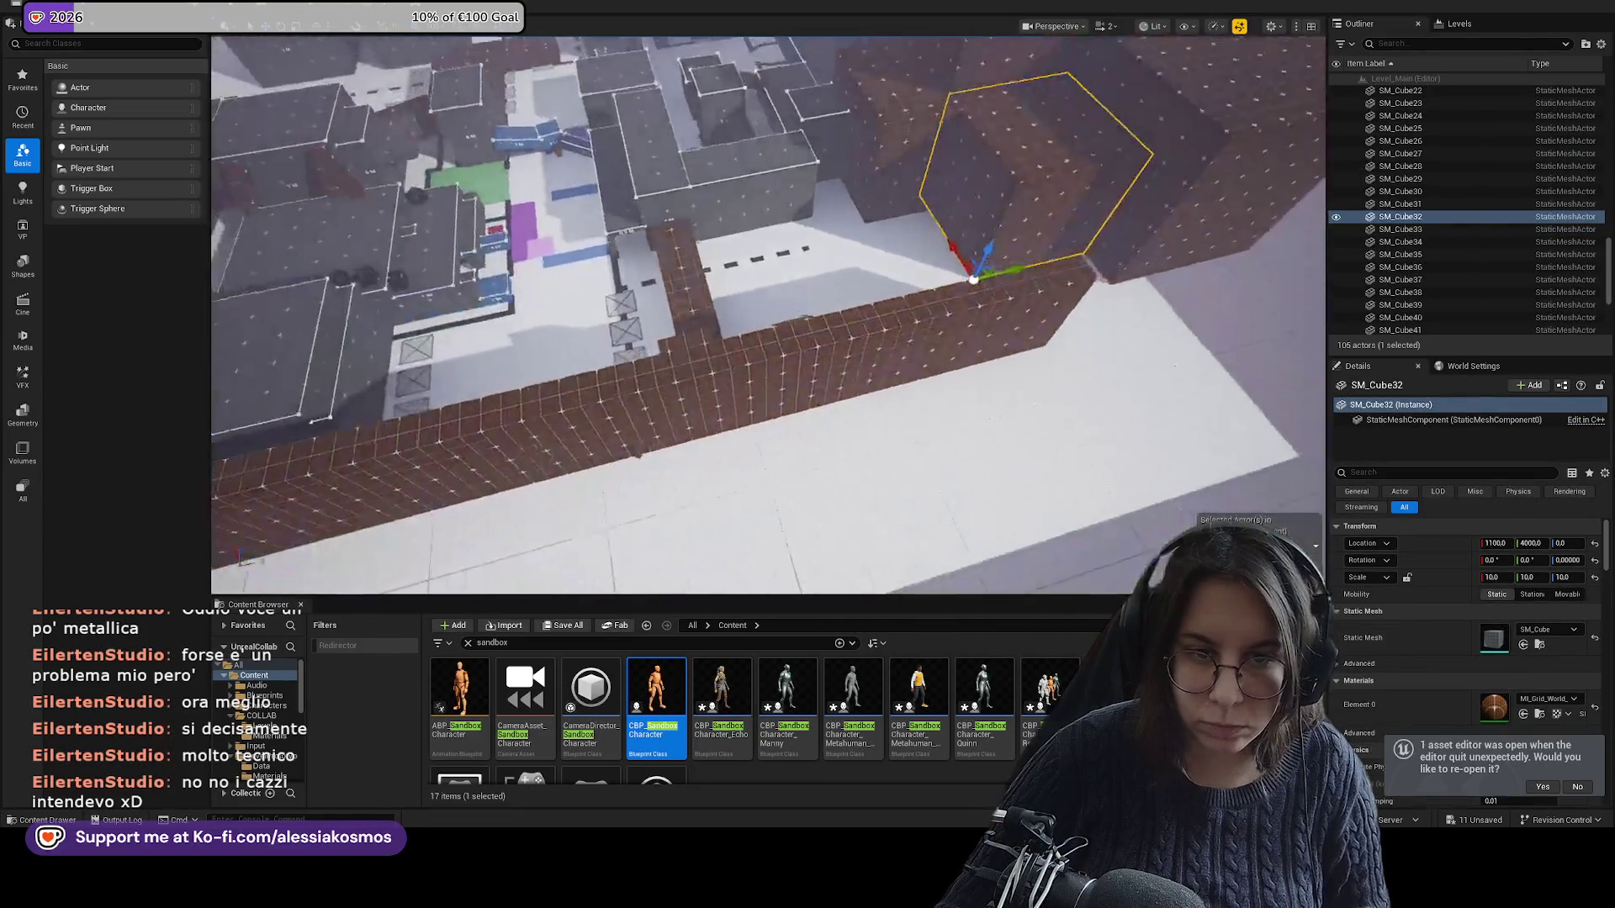
# Alt-drag SM_Cube32 into new cube SM_Cube51 and scale it to 4 on Y and 6 on Z.
pyautogui.keyDown('alt'); pyautogui.moveTo(973, 279); pyautogui.dragTo(848, 312); pyautogui.keyUp('alt')
pyautogui.press('e')
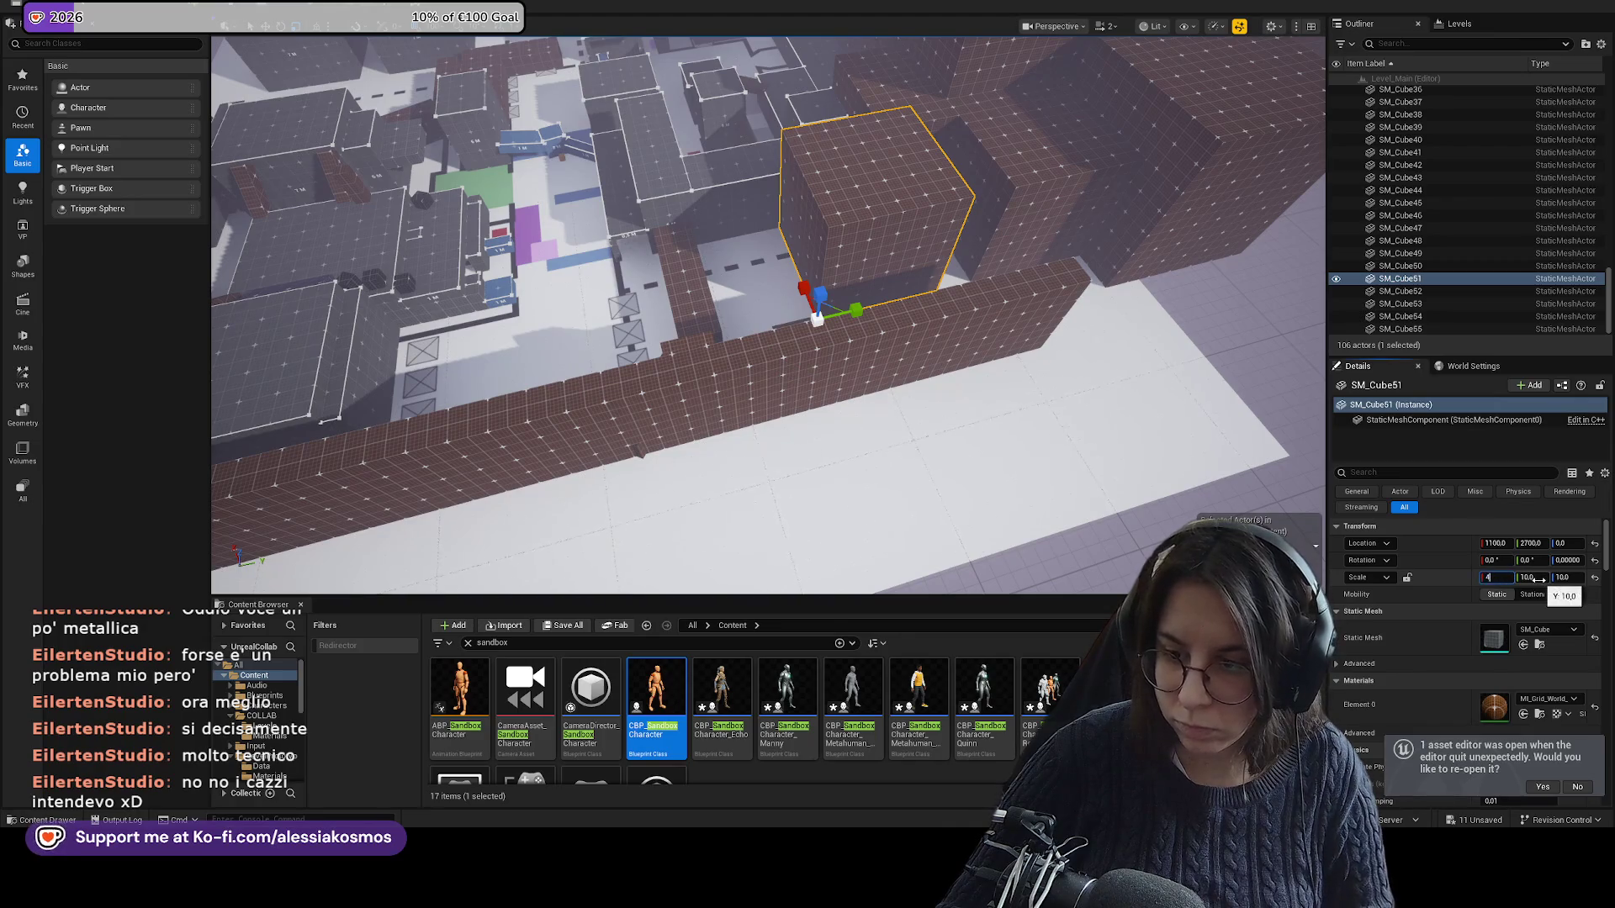
pyautogui.write('4')
pyautogui.press('Return')
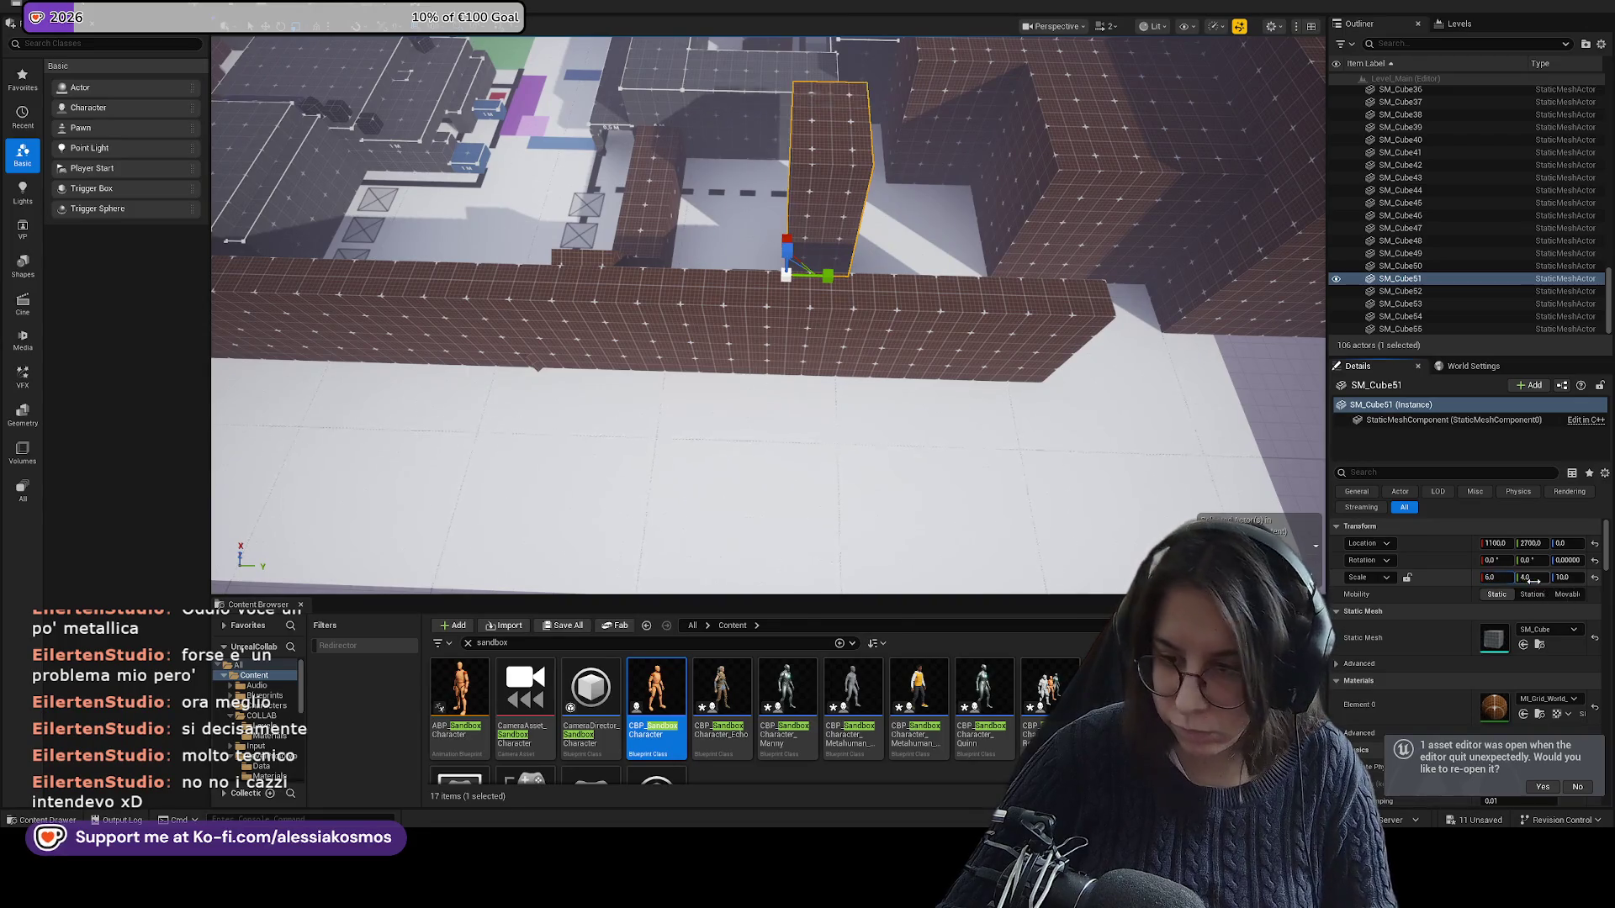
pyautogui.write('6')
pyautogui.press('Return')
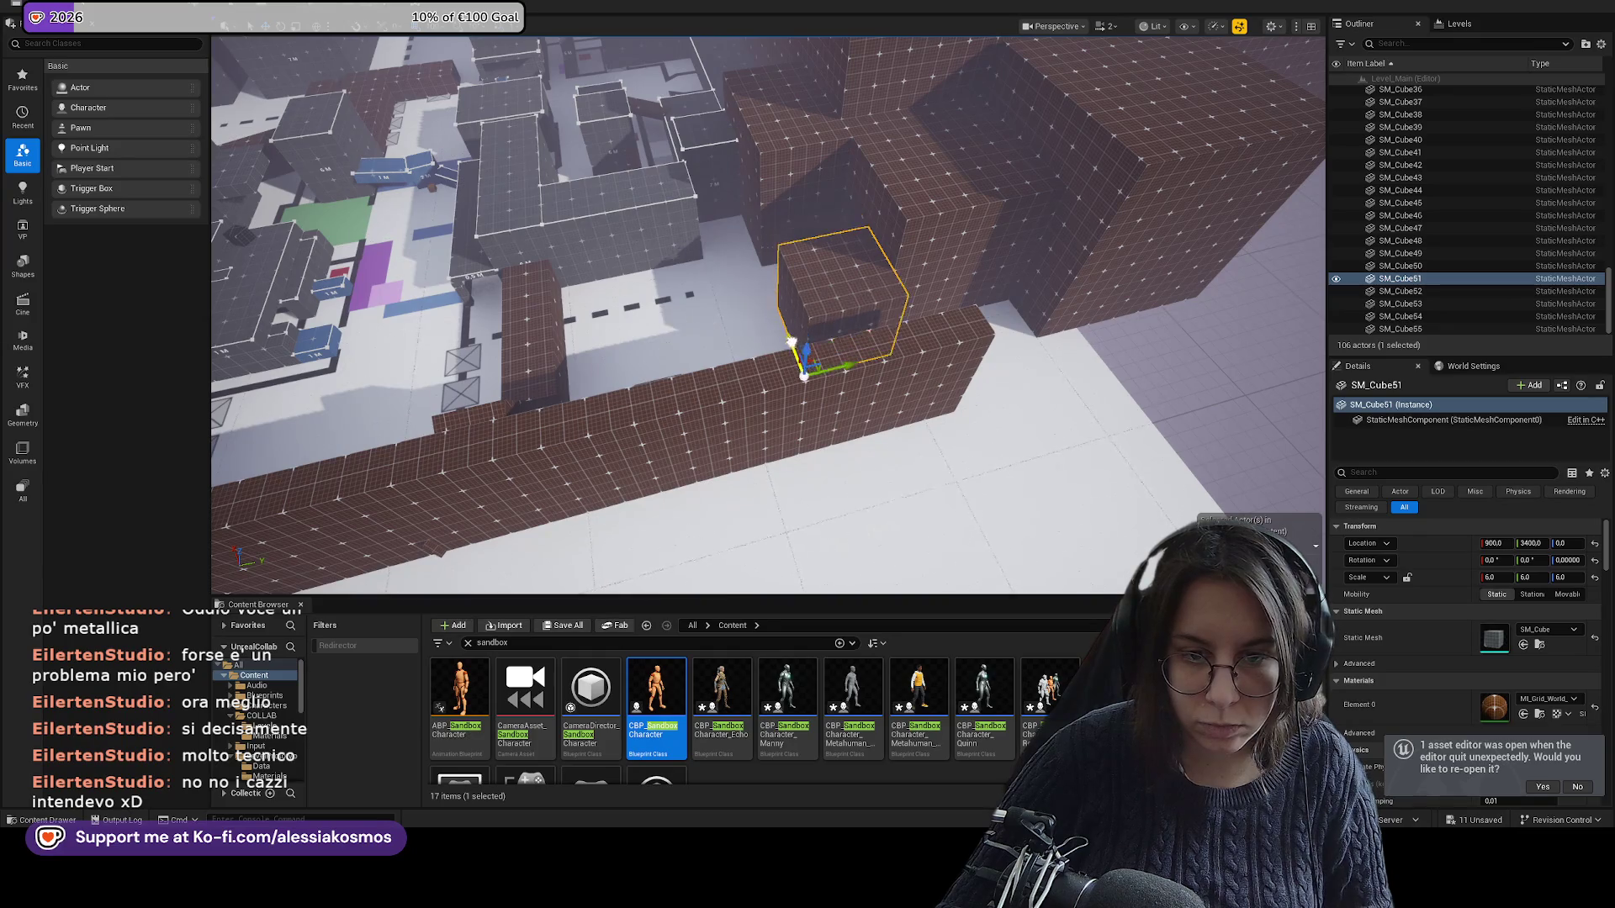
pyautogui.moveTo(793, 364)
pyautogui.mouseDown()
pyautogui.moveTo(926, 343)
pyautogui.moveTo(353, 481)
pyautogui.moveTo(340, 548)
pyautogui.mouseUp()
pyautogui.click(925, 343)
# Inspect floor Plane2, SM_Cube37 and LevelBlock_Traversable46 and 38 around the level.
pyautogui.click(340, 548)
pyautogui.press('f')
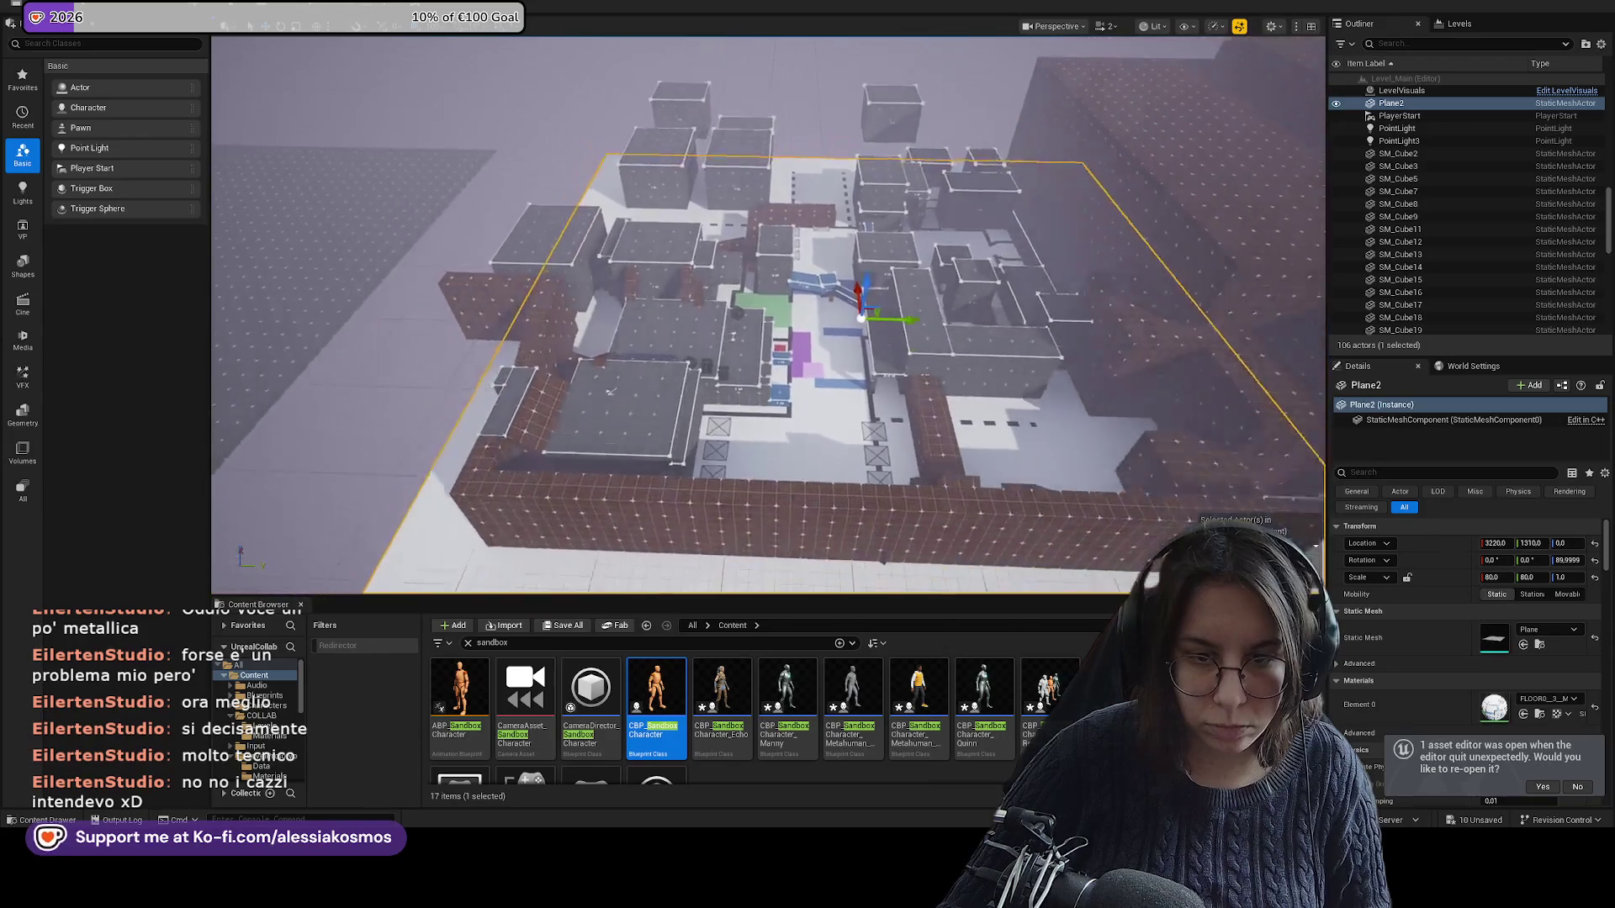
pyautogui.scroll(10, 804, 307)
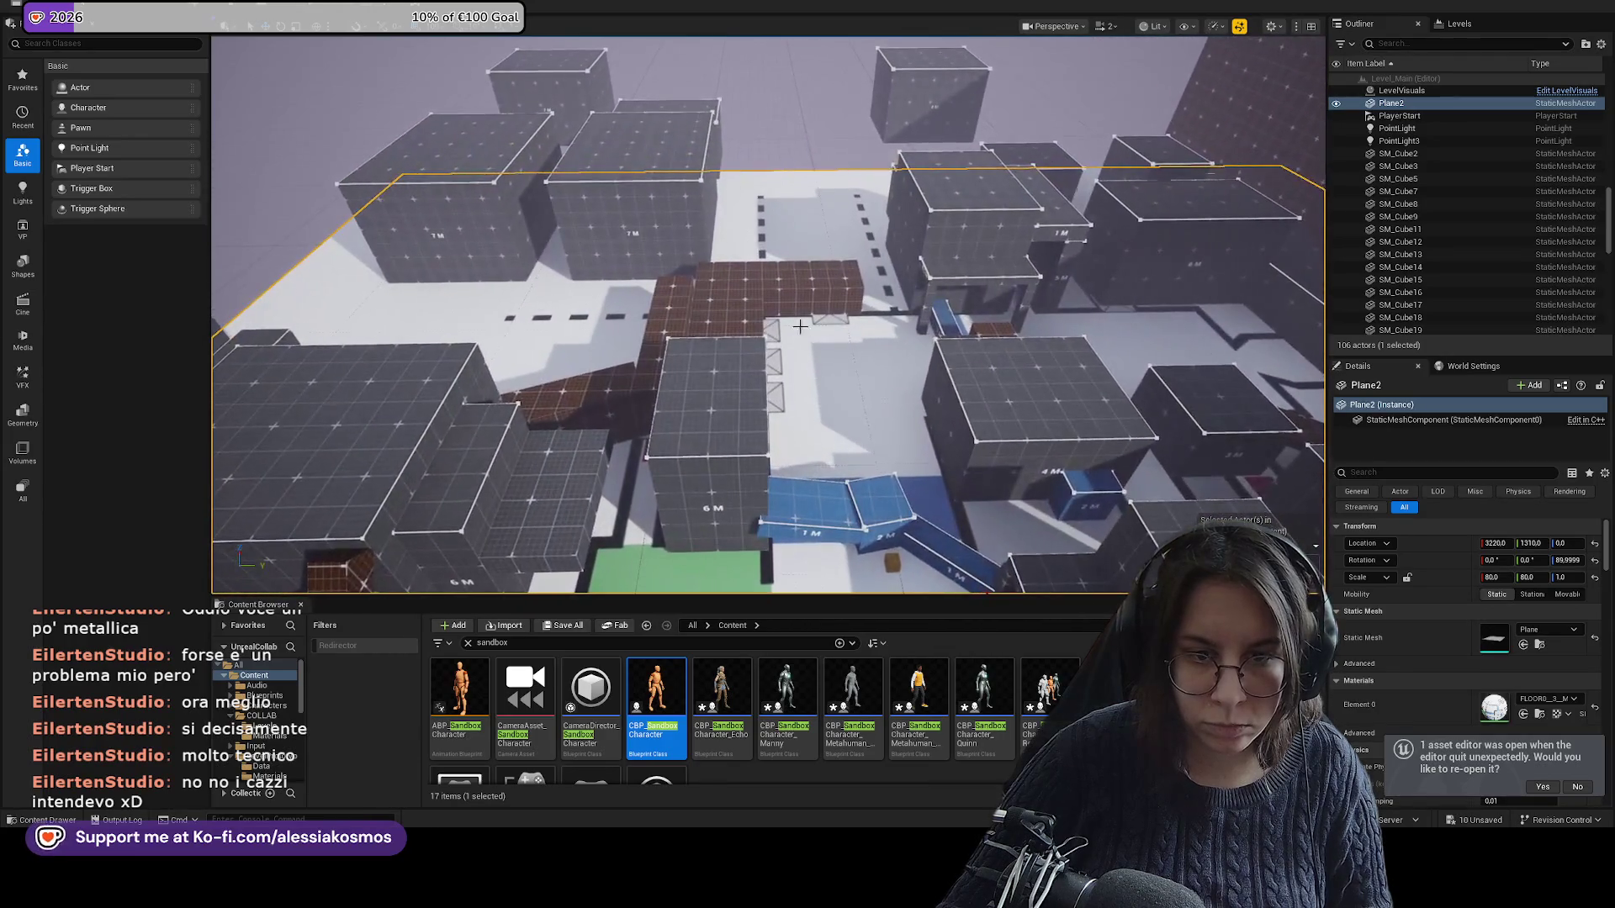
pyautogui.click(804, 306)
pyautogui.moveTo(804, 306); pyautogui.dragTo(784, 199)
pyautogui.click(784, 198)
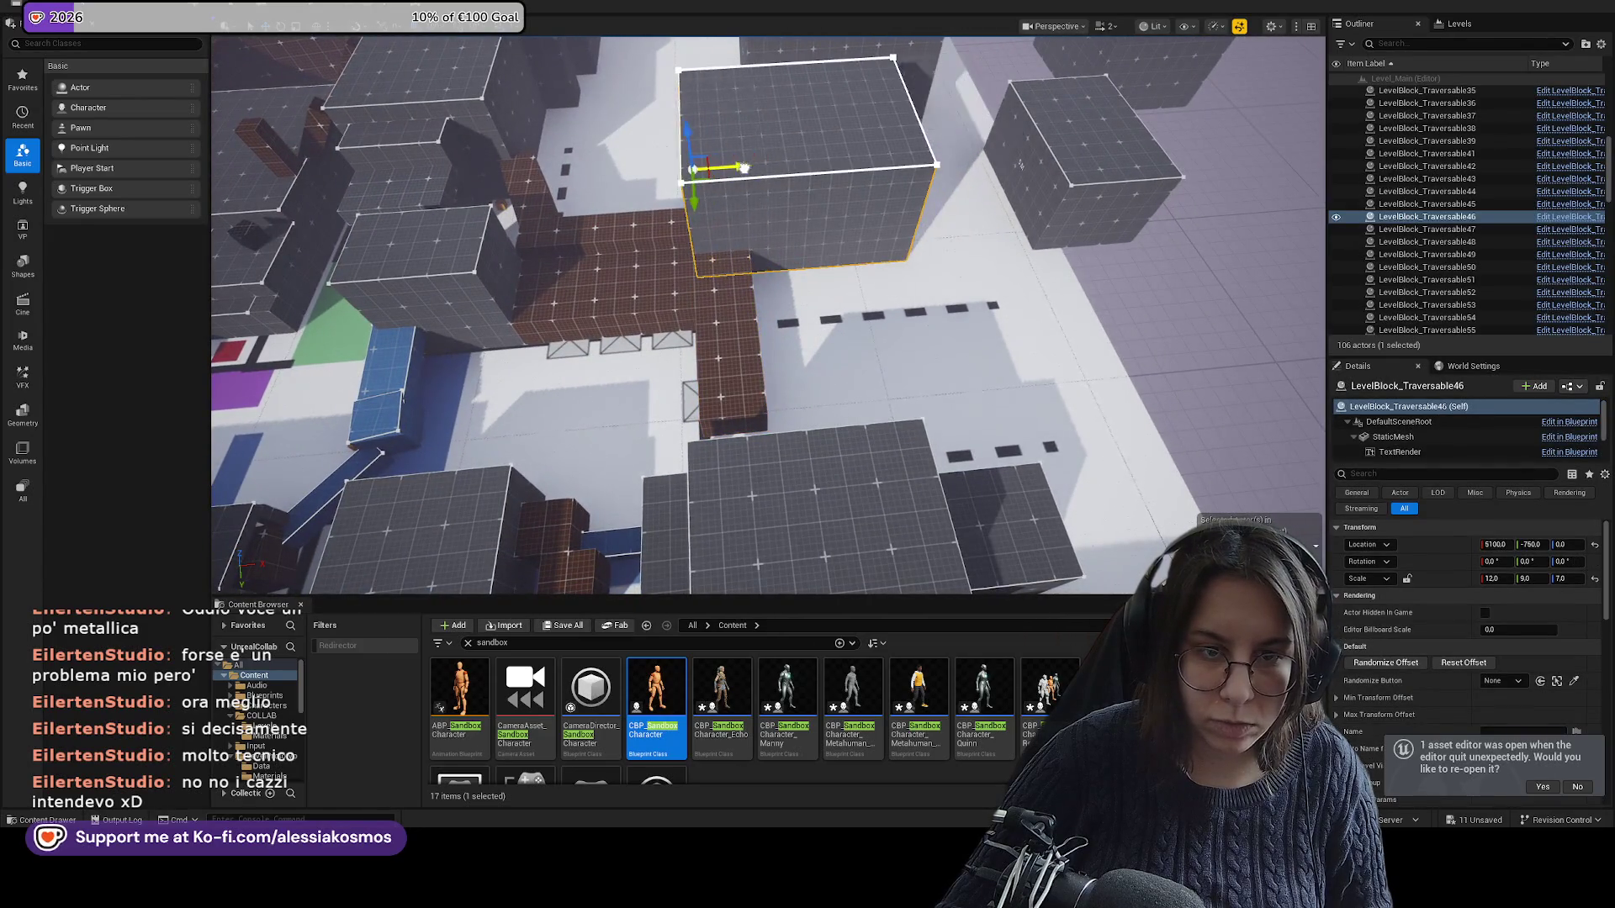
pyautogui.scroll(-3, 1021, 164)
pyautogui.click(846, 144)
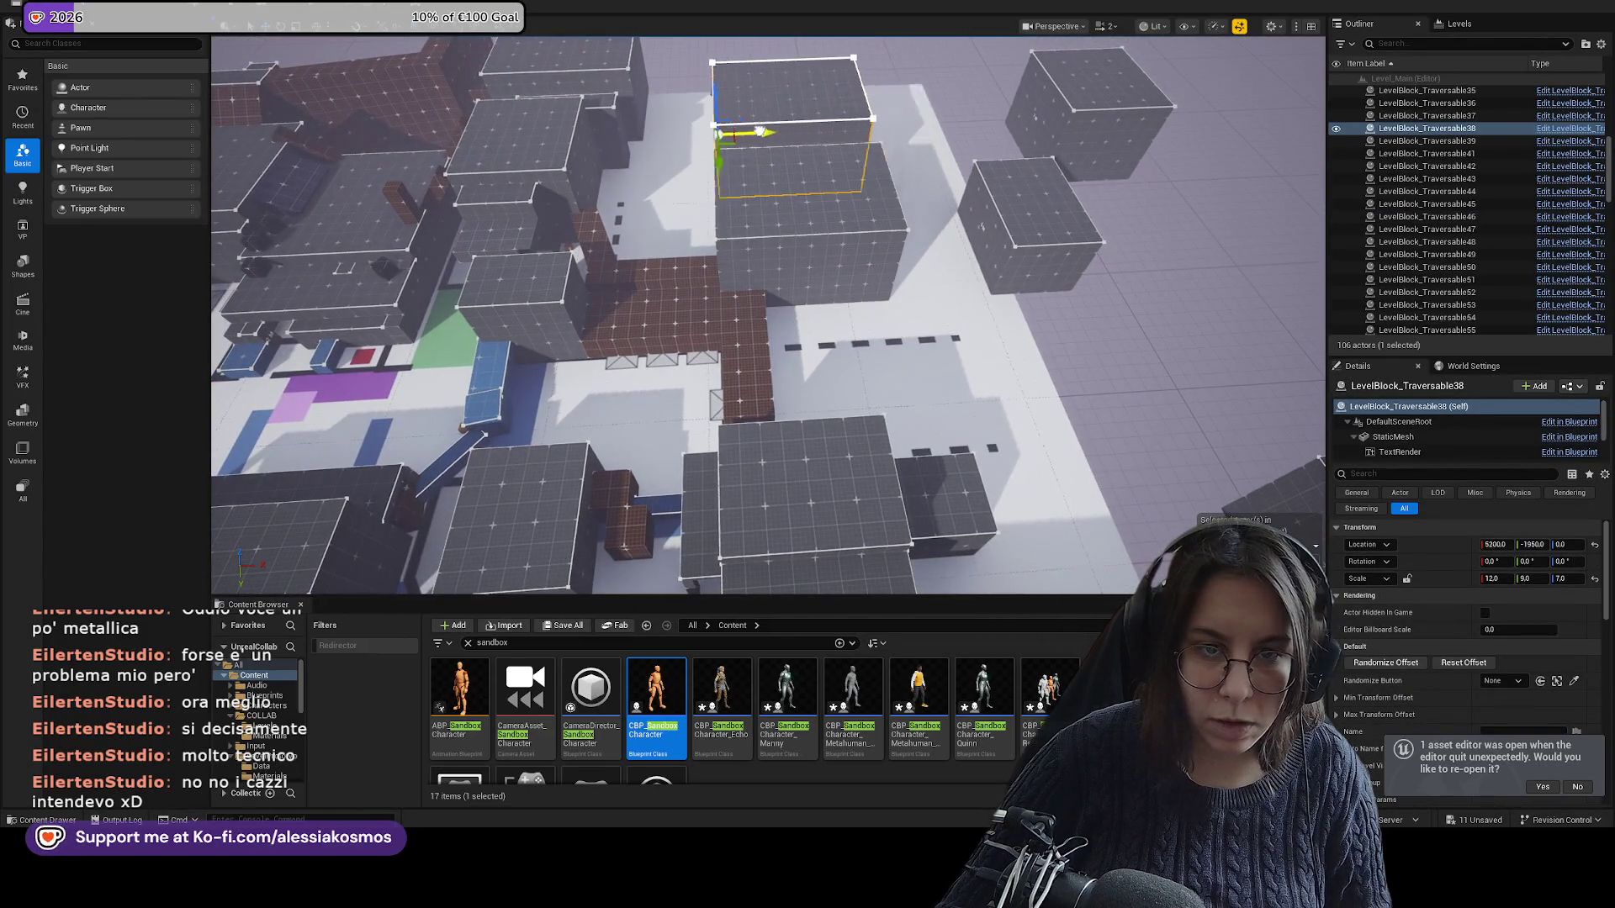
# Move LevelBlock_Traversable48 inward to X 6750 and copy Traversable47 into Traversable59 further along.
pyautogui.click(1094, 220)
pyautogui.click(1092, 133)
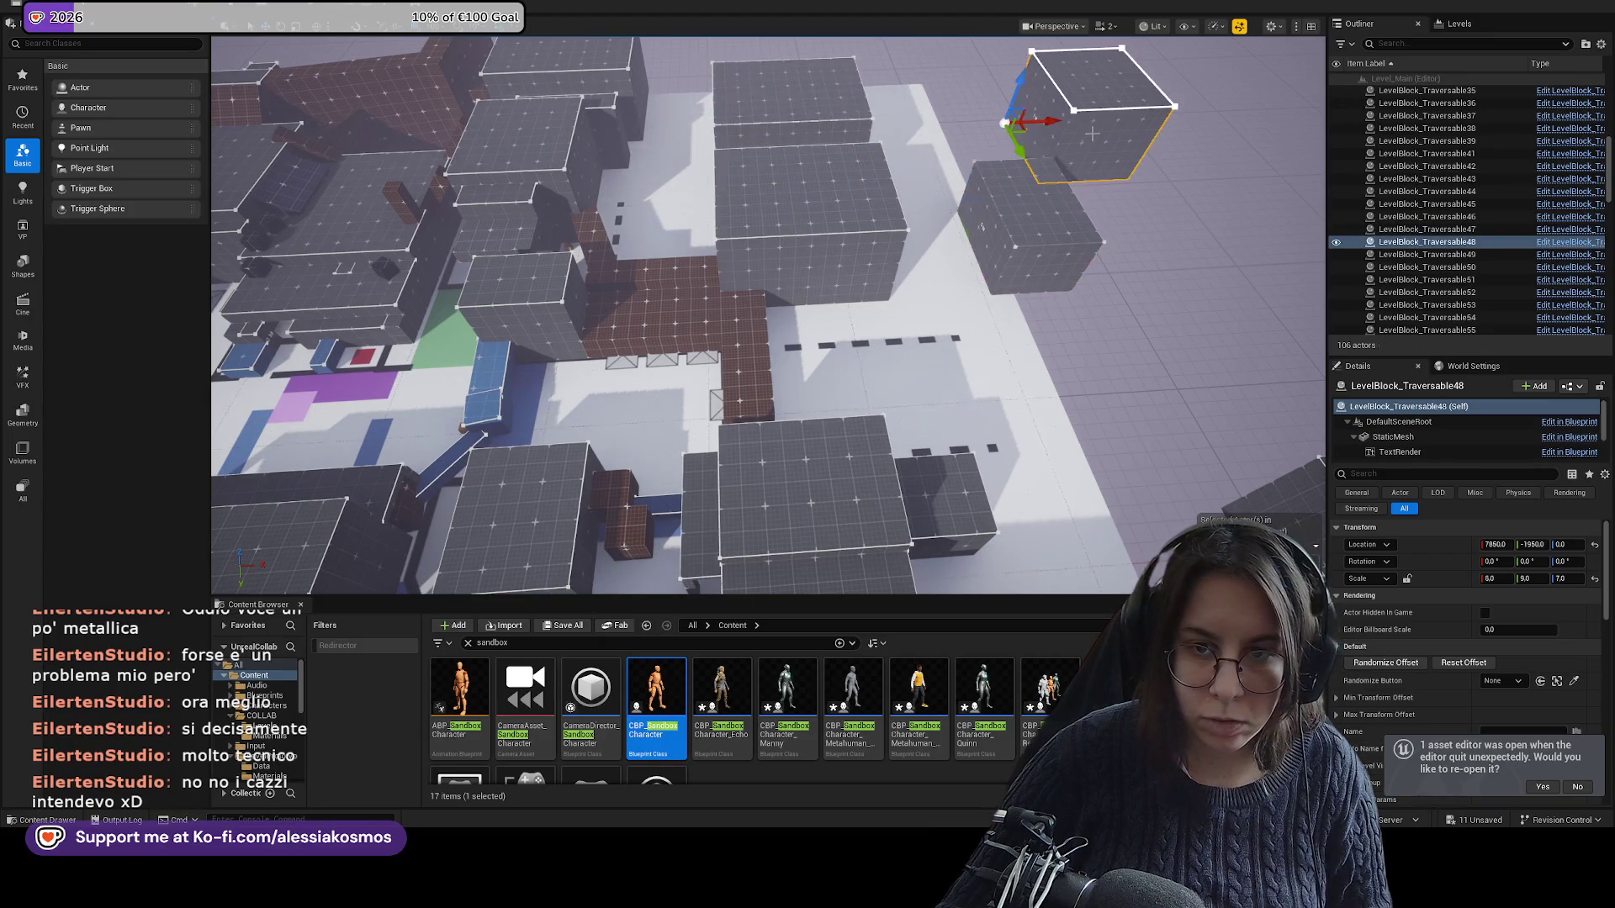
pyautogui.moveTo(1048, 126); pyautogui.dragTo(926, 125)
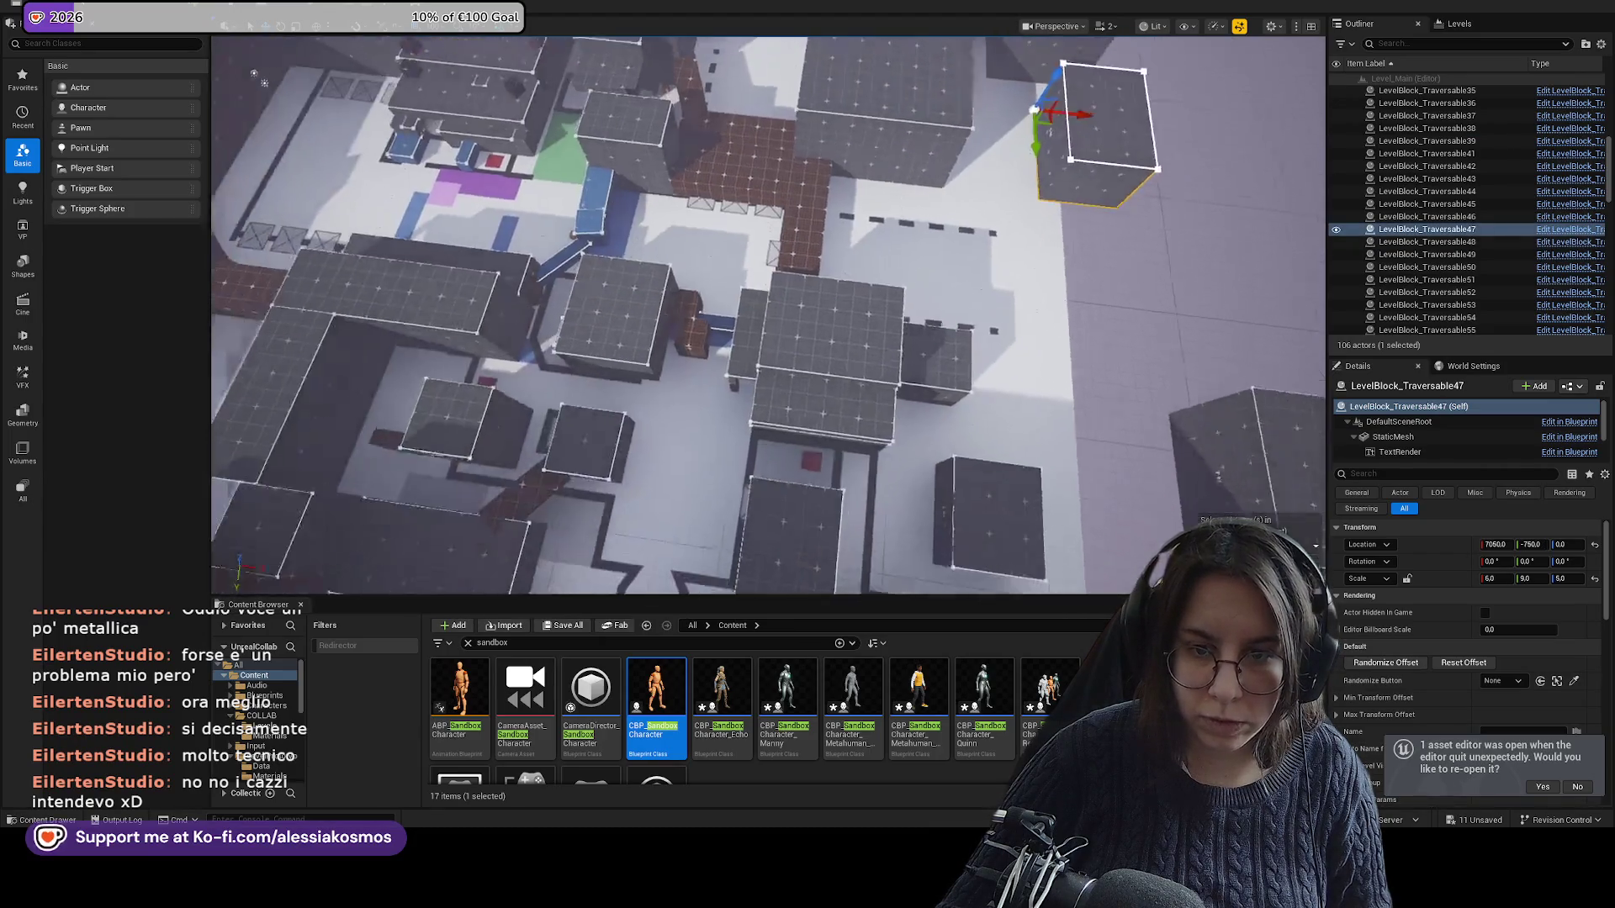
pyautogui.moveTo(1053, 141); pyautogui.dragTo(1036, 367)
pyautogui.moveTo(1247, 442); pyautogui.dragTo(829, 186)
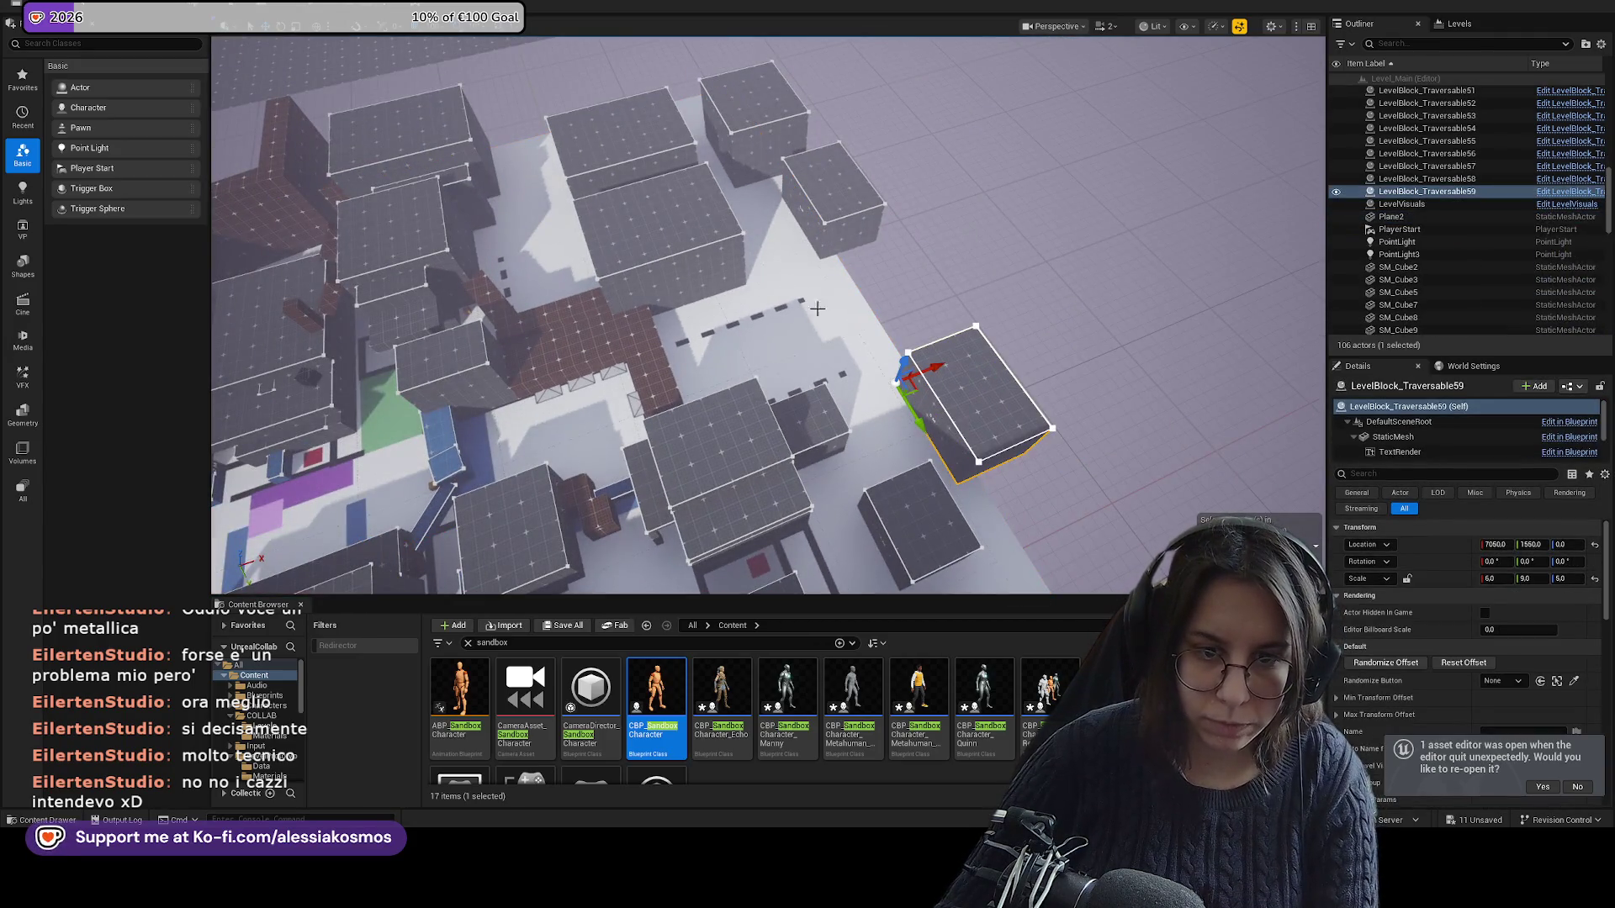
pyautogui.moveTo(817, 309); pyautogui.dragTo(833, 324)
pyautogui.scroll(-10, 769, 315)
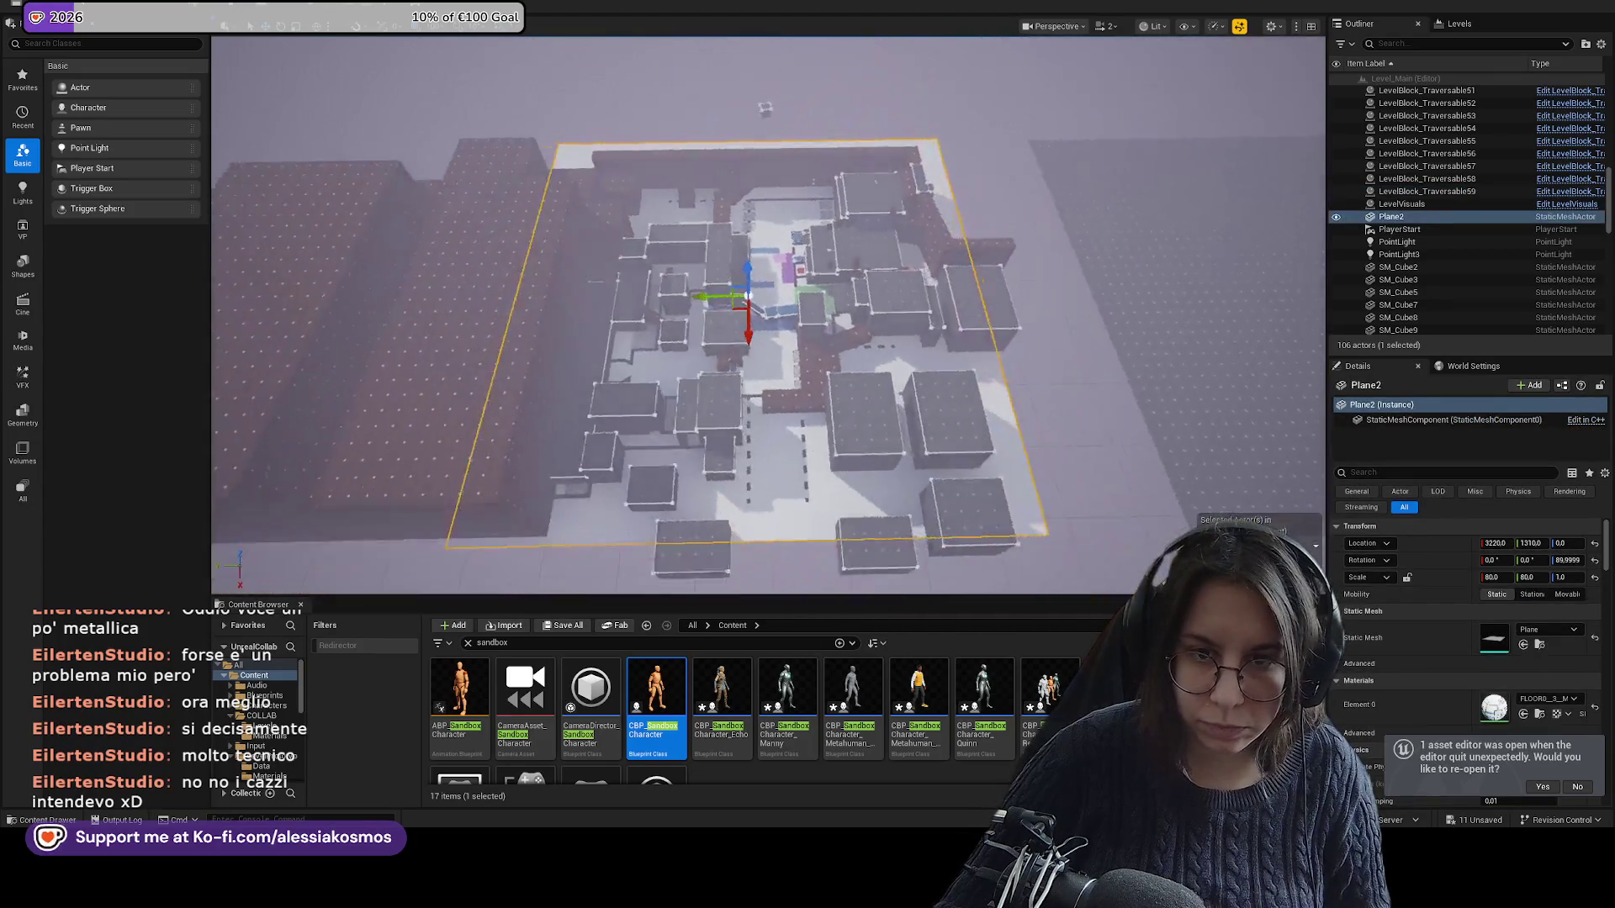
pyautogui.click(1032, 229)
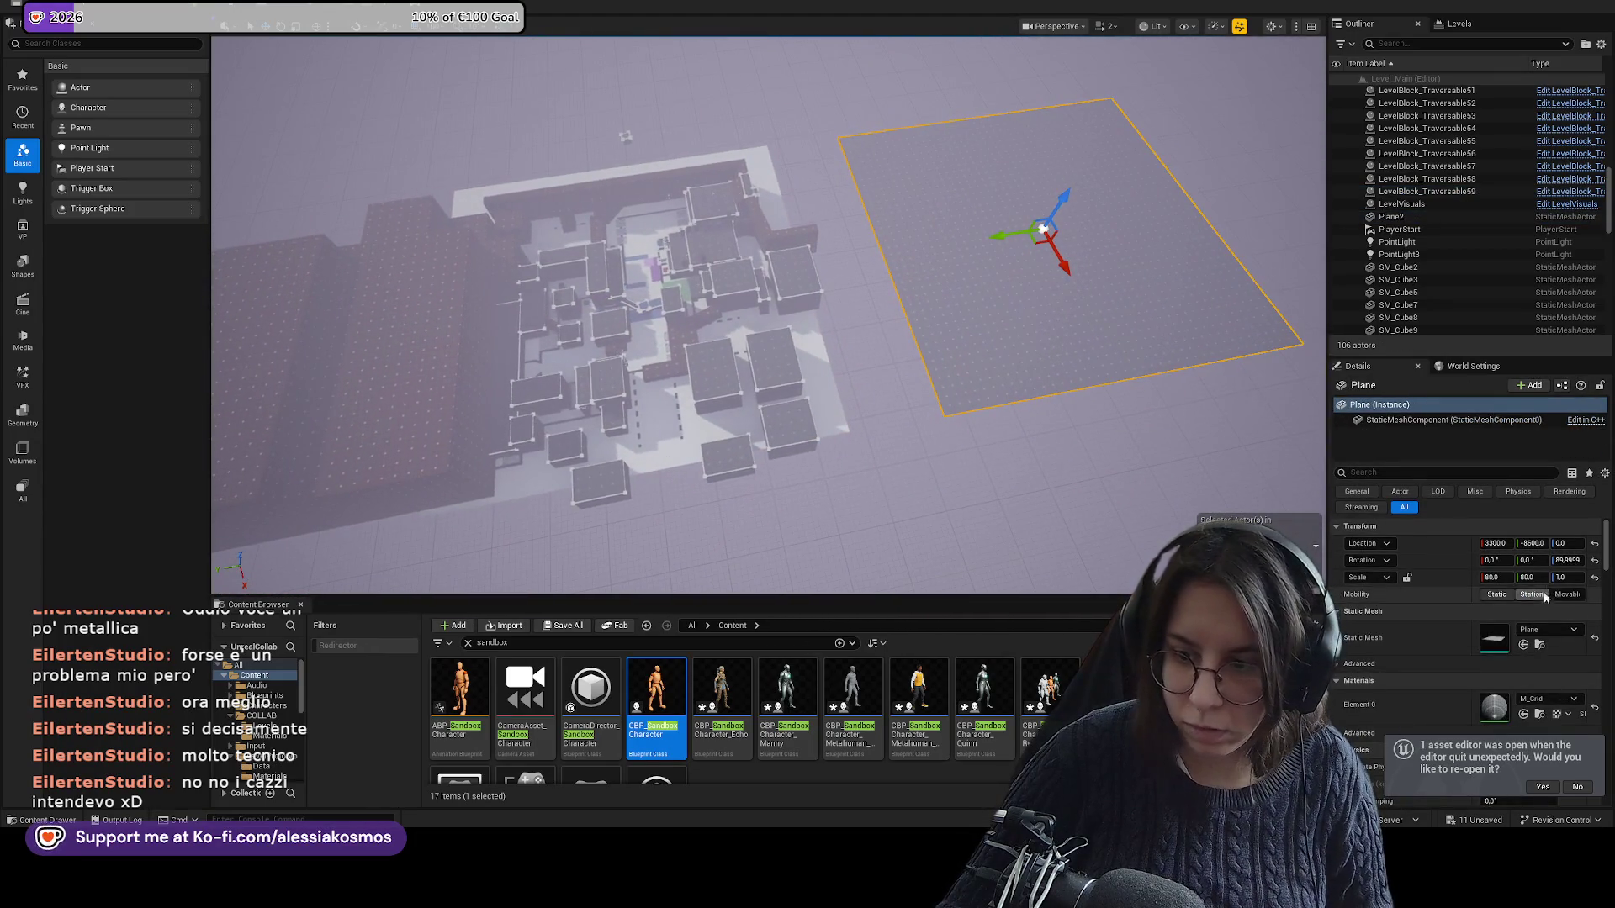
# Move the spare floor plane onto the level and set its Scale X to 10.
pyautogui.moveTo(1114, 276)
pyautogui.mouseDown()
pyautogui.moveTo(753, 276)
pyautogui.moveTo(699, 245)
pyautogui.mouseUp()
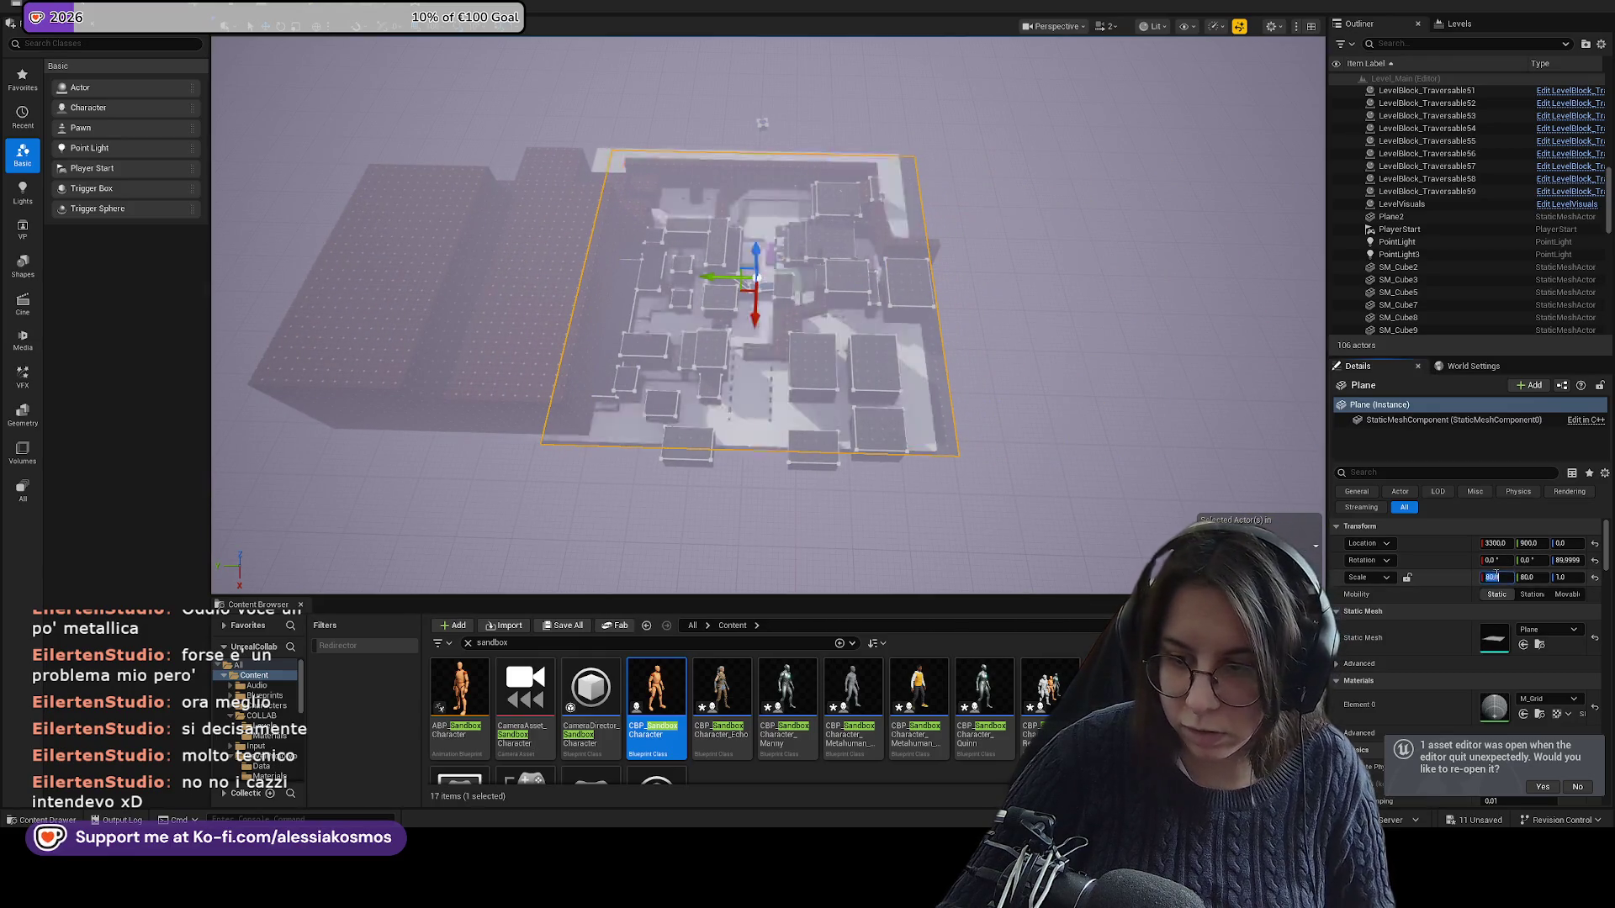
pyautogui.write('12')
pyautogui.press('Return')
pyautogui.scroll(5, 757, 316)
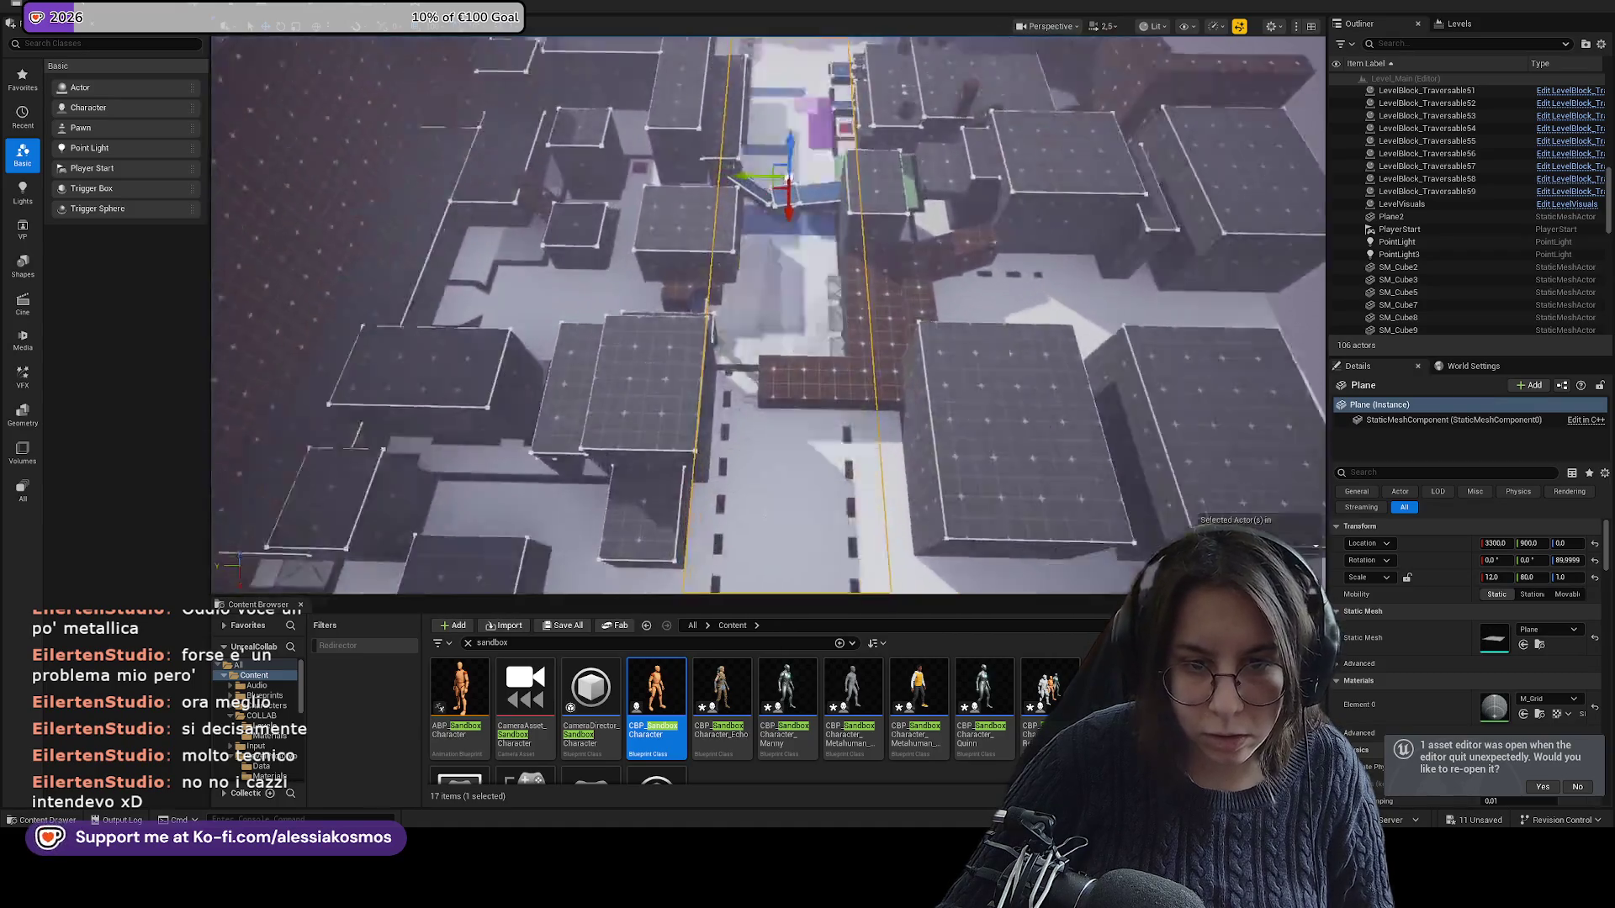
pyautogui.scroll(3, 757, 315)
pyautogui.click(1490, 577)
pyautogui.write('1')
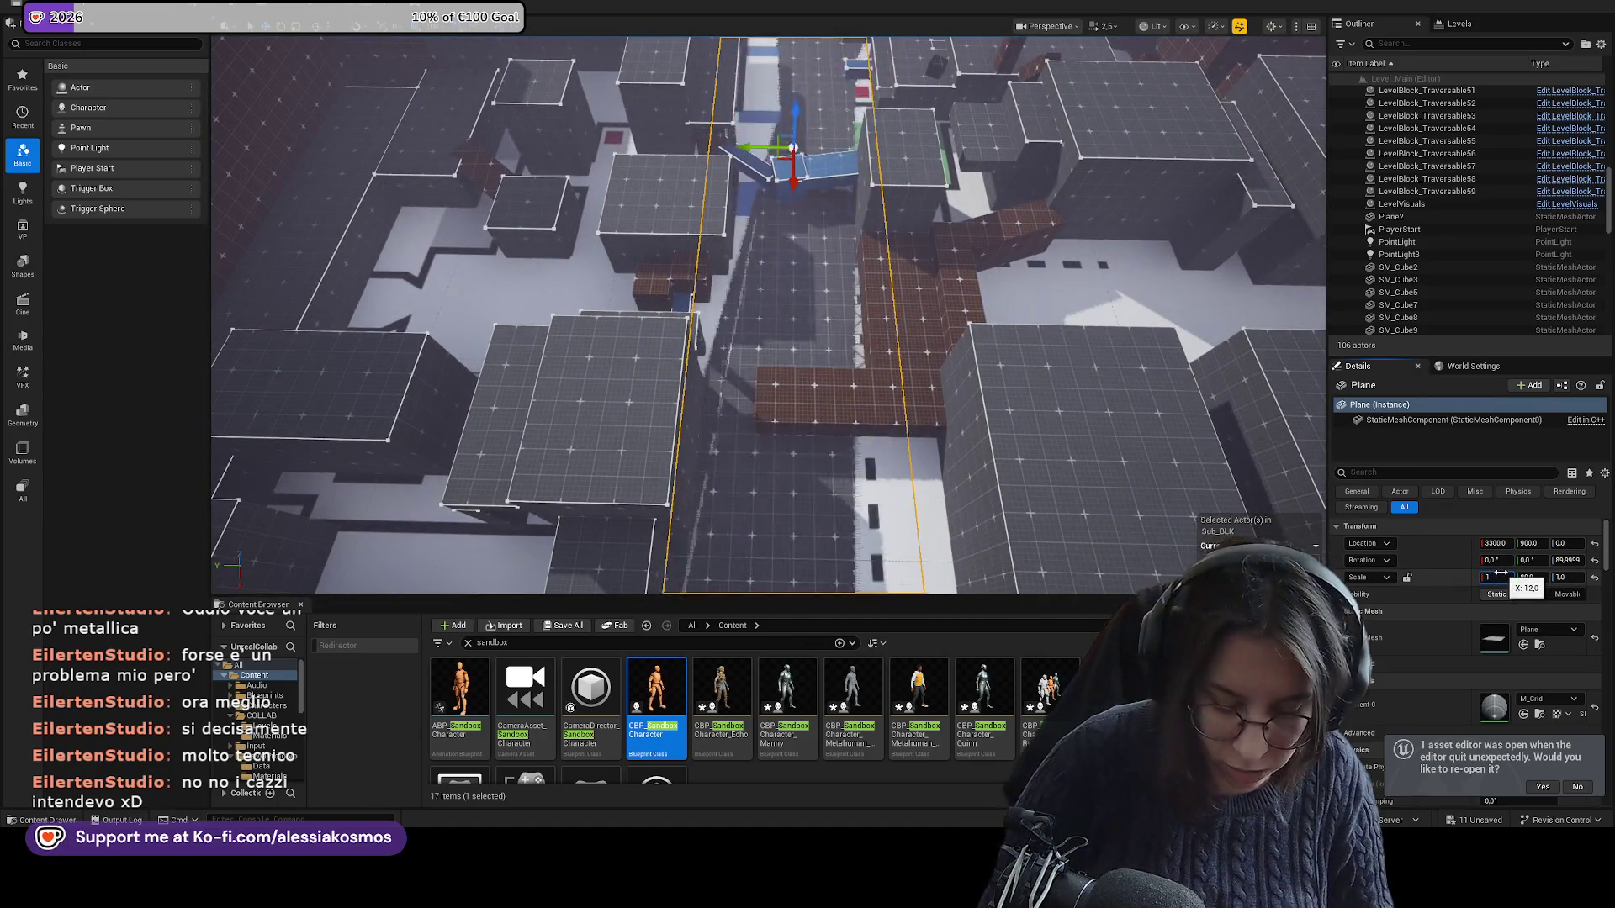
pyautogui.write('0')
pyautogui.press('Return')
# Duplicate the strip as Plane3 and move it along X to 1400.
pyautogui.hotkey('ctrl', 'd')
pyautogui.scroll(-8, 768, 316)
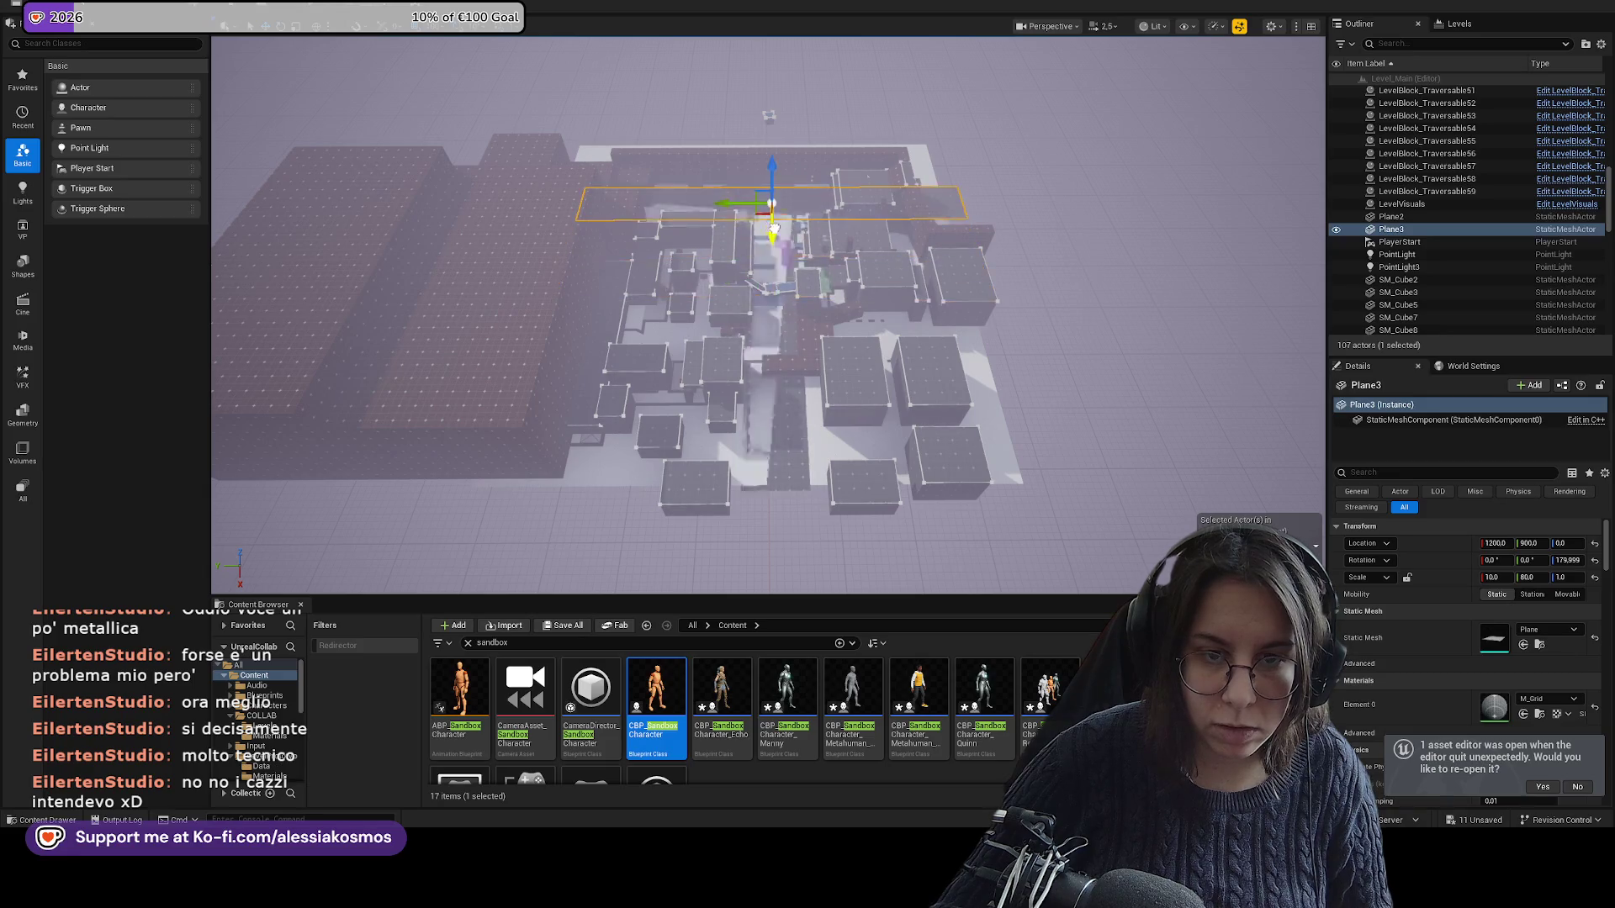
pyautogui.moveTo(787, 217); pyautogui.dragTo(711, 185)
pyautogui.moveTo(643, 279)
pyautogui.mouseDown()
pyautogui.moveTo(696, 278)
pyautogui.moveTo(839, 415)
pyautogui.mouseUp()
pyautogui.click(881, 412)
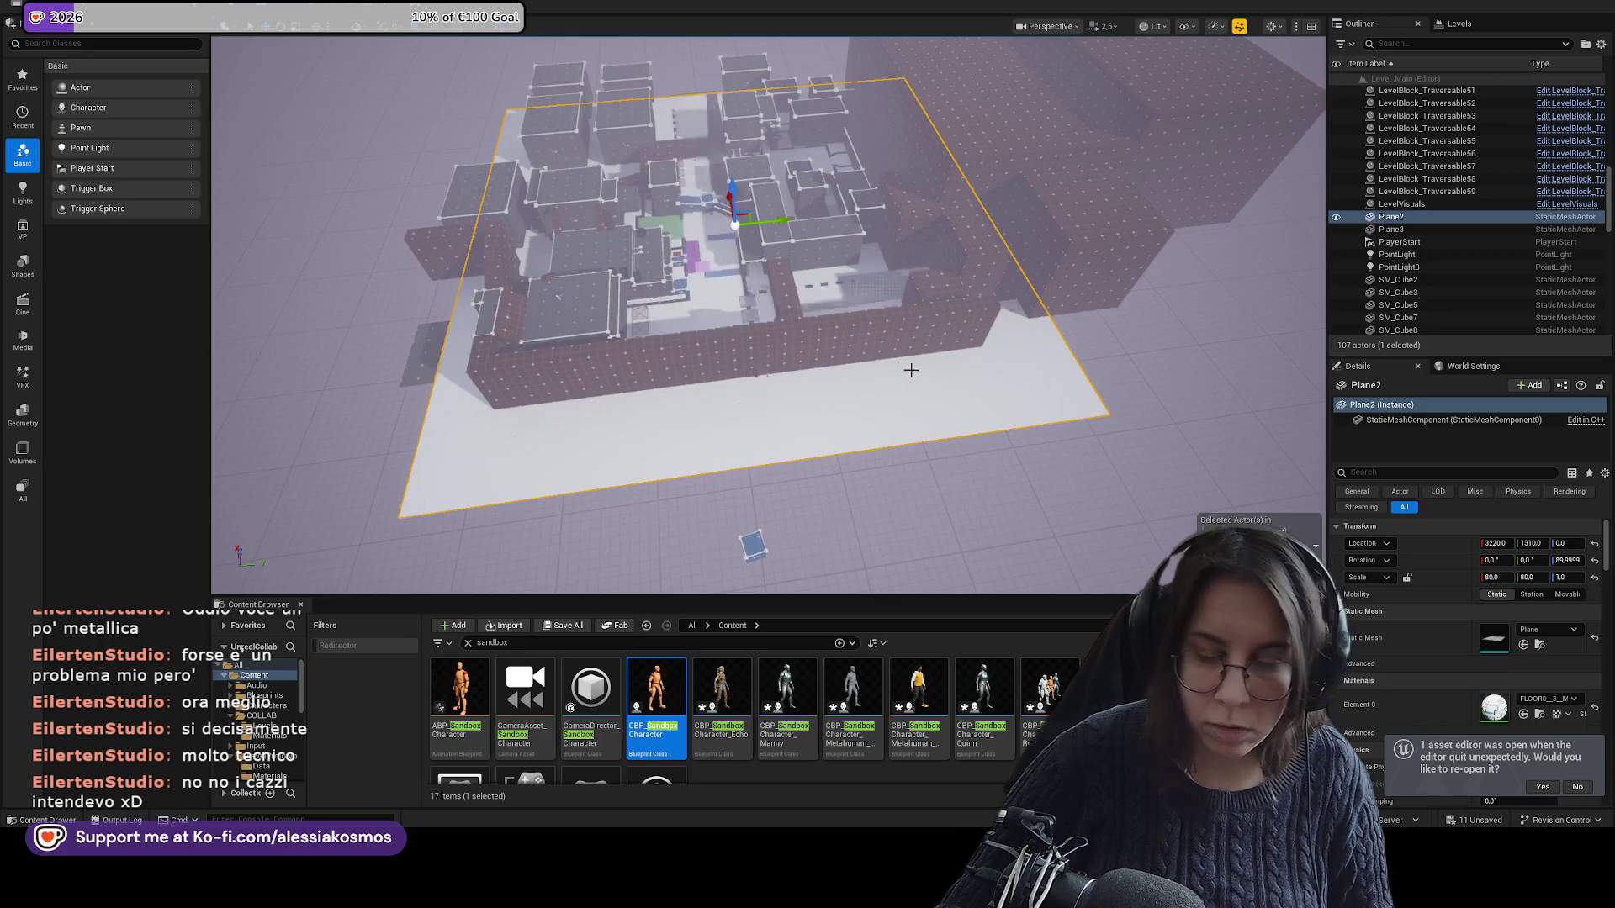
pyautogui.press('Delete')
pyautogui.hotkey('ctrl', 'z')
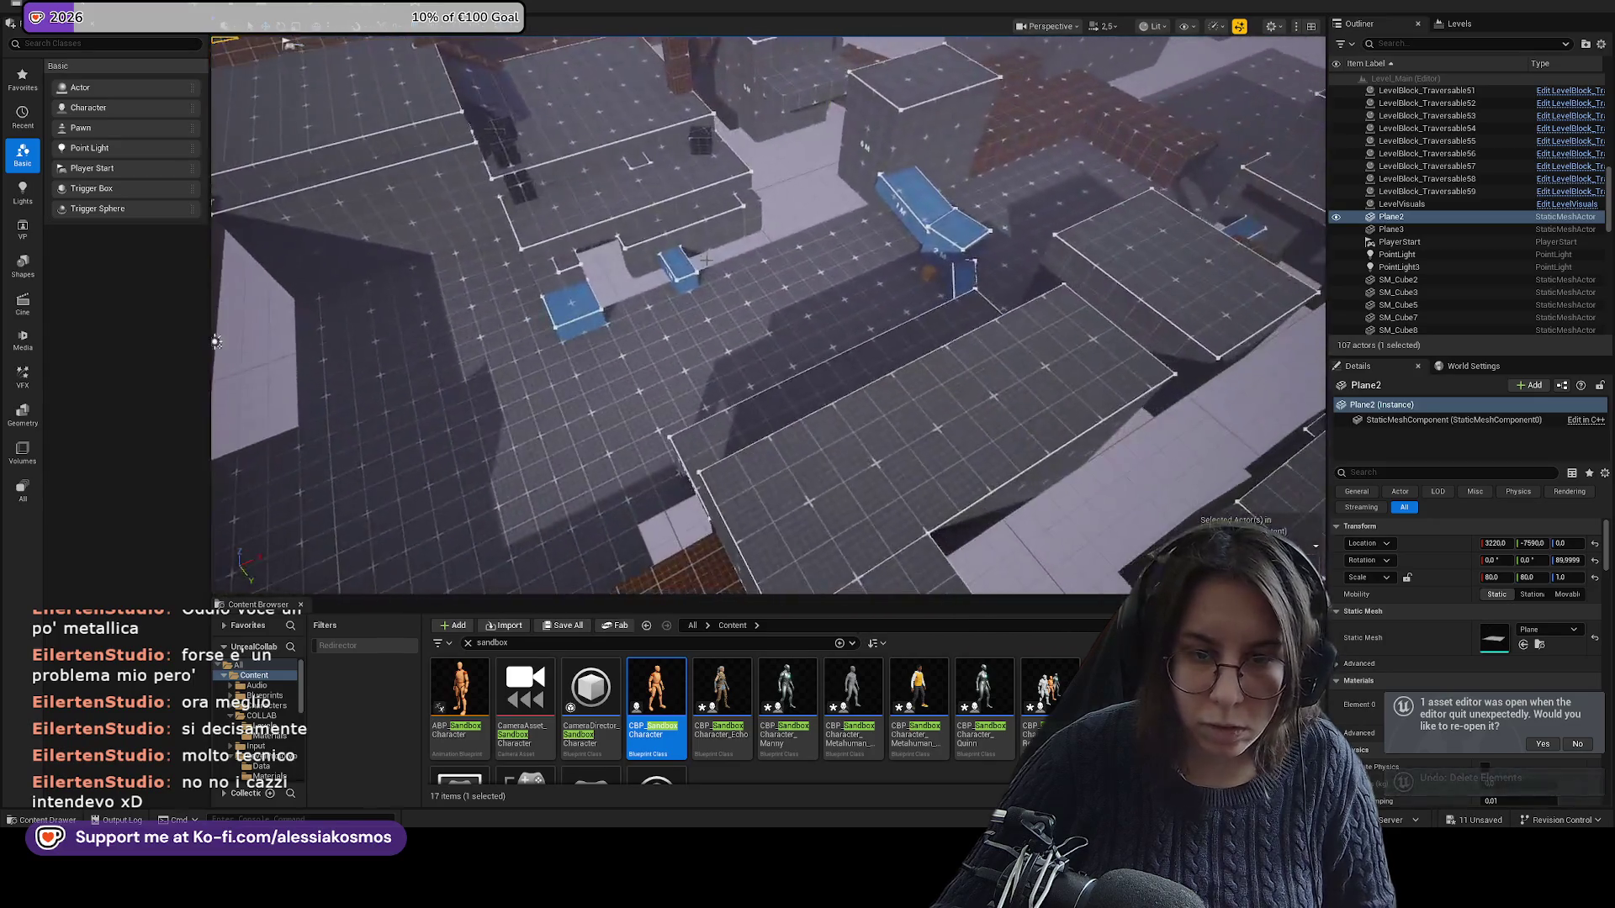
pyautogui.click(883, 378)
pyautogui.scroll(-3, 854, 300)
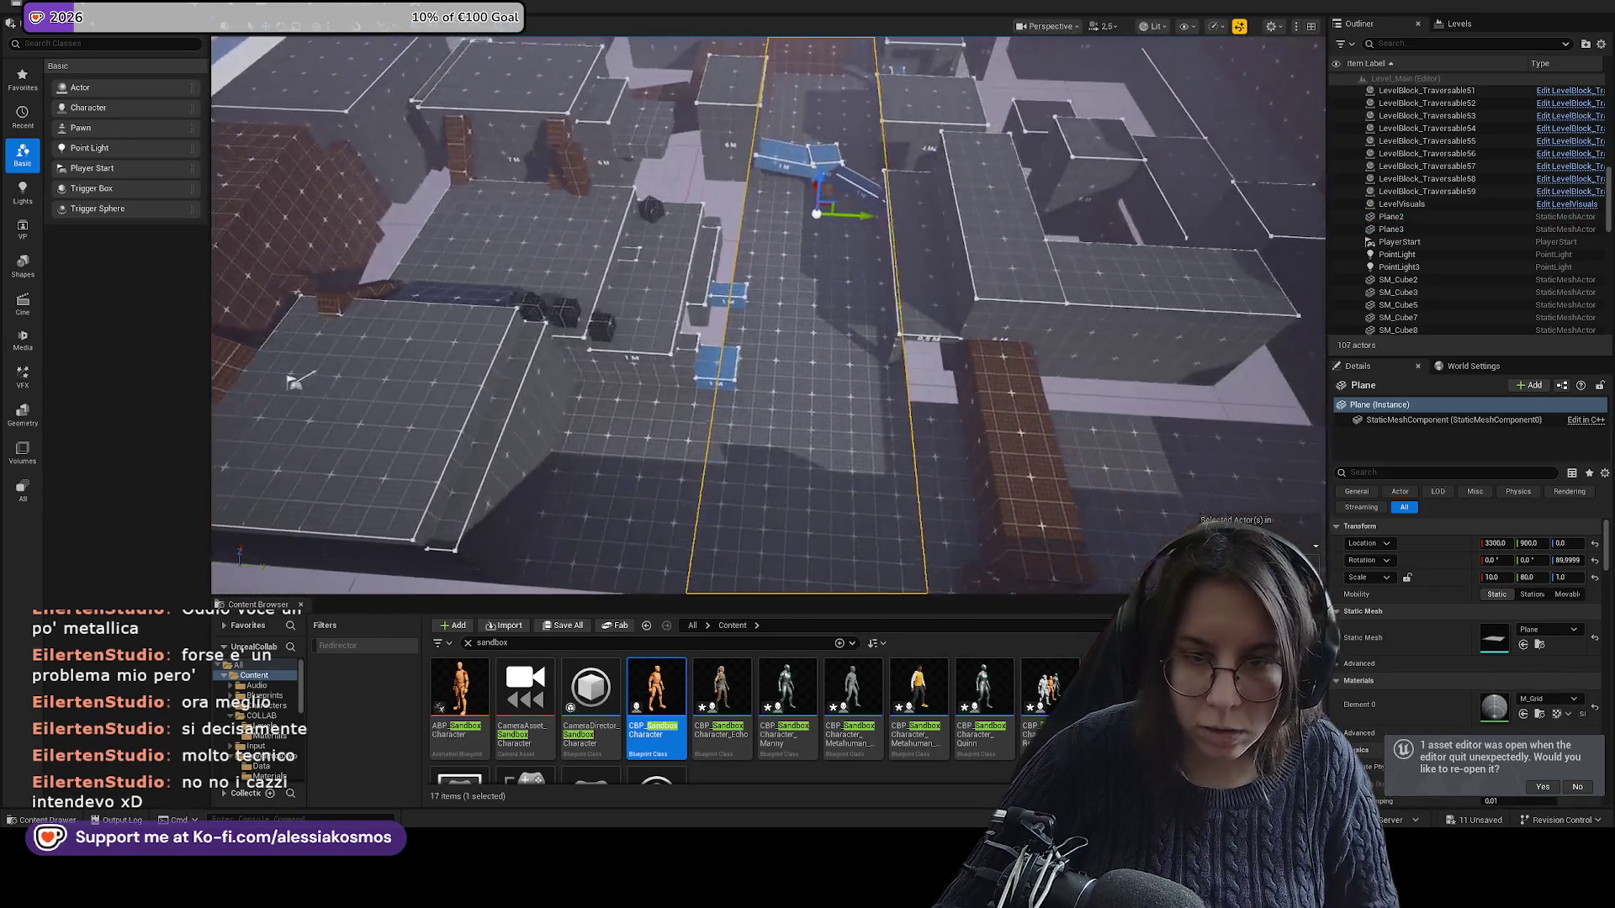
pyautogui.moveTo(808, 214); pyautogui.dragTo(801, 213)
pyautogui.scroll(-5, 810, 217)
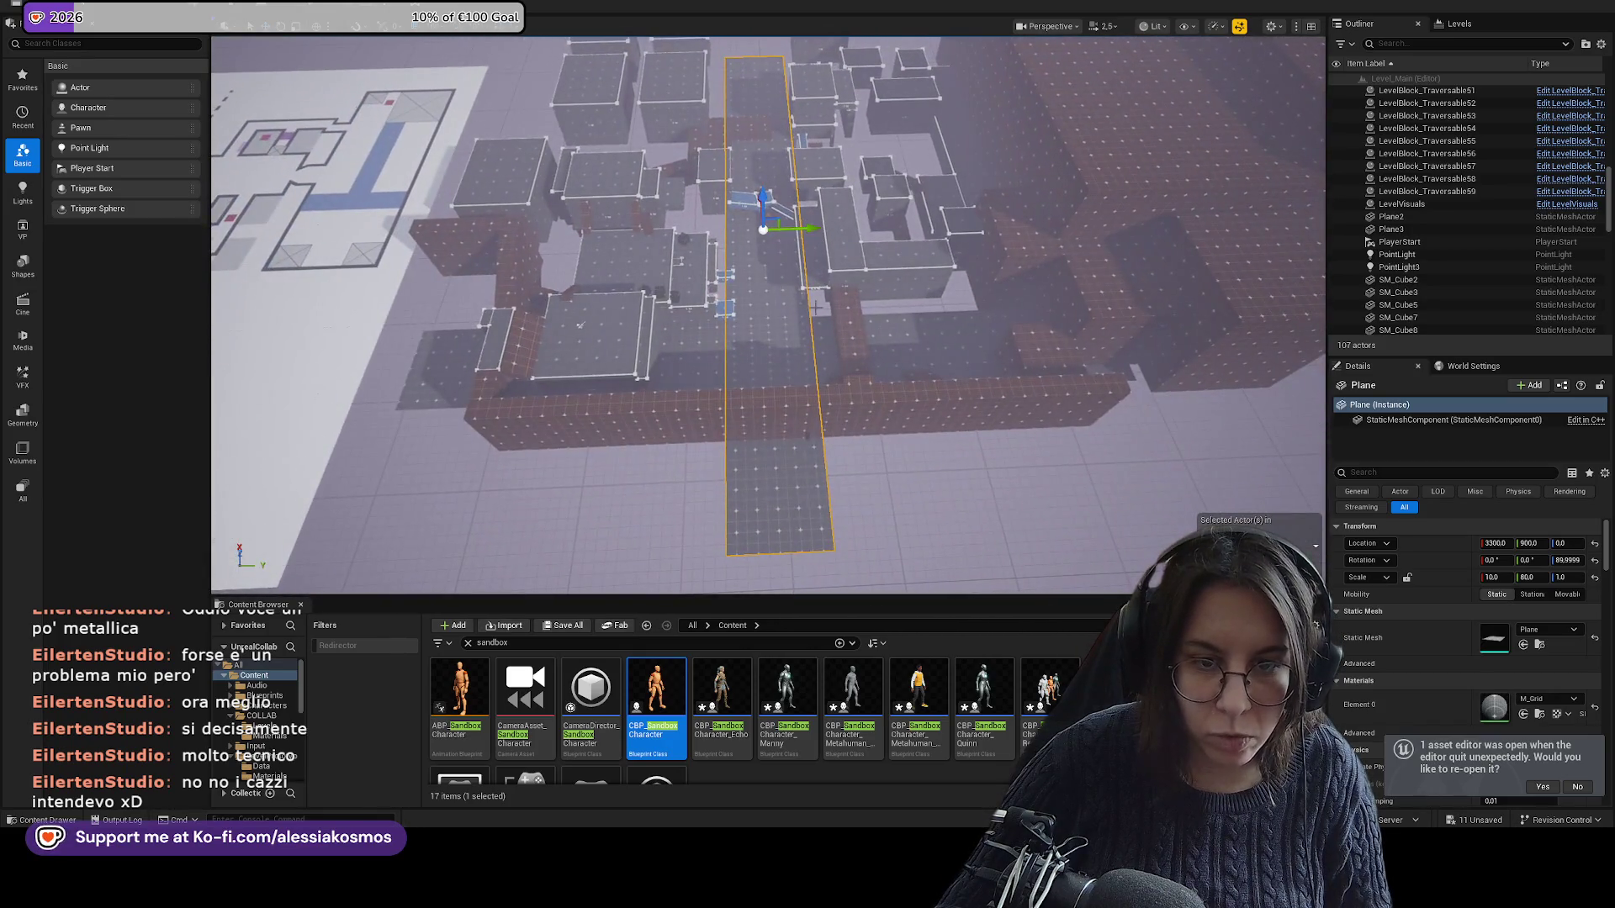
pyautogui.keyDown('ctrl'); pyautogui.click(1391, 229); pyautogui.keyUp('ctrl')
pyautogui.press('f')
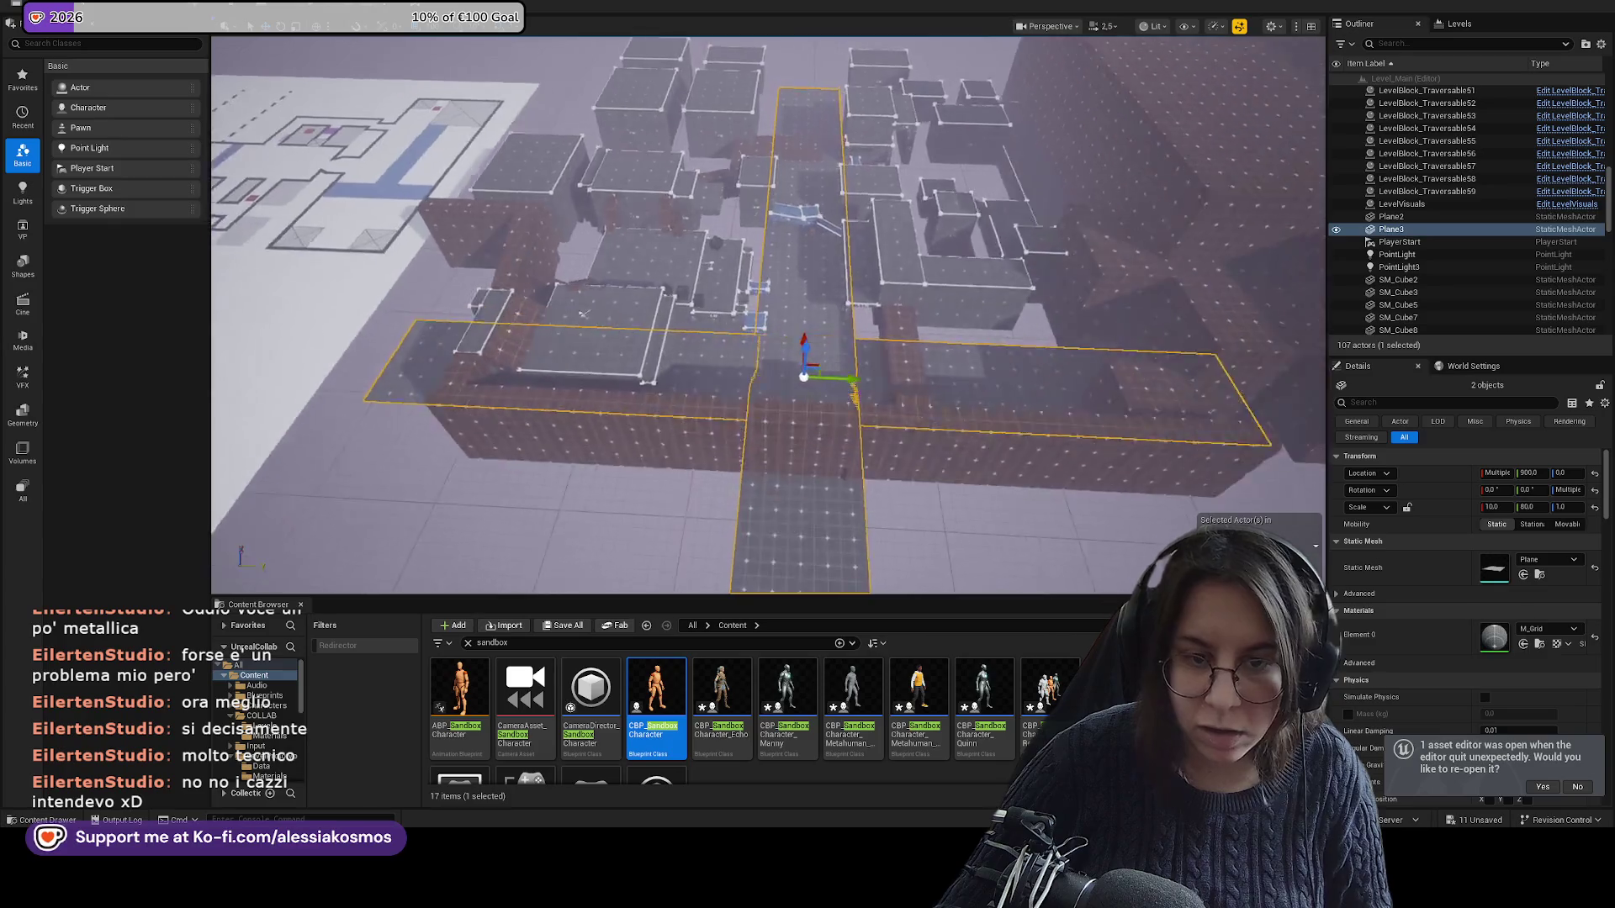
pyautogui.moveTo(757, 337)
pyautogui.mouseDown()
pyautogui.moveTo(247, 92)
pyautogui.moveTo(851, 360)
pyautogui.moveTo(782, 361)
pyautogui.mouseUp()
pyautogui.click(774, 364)
pyautogui.scroll(-5, 774, 364)
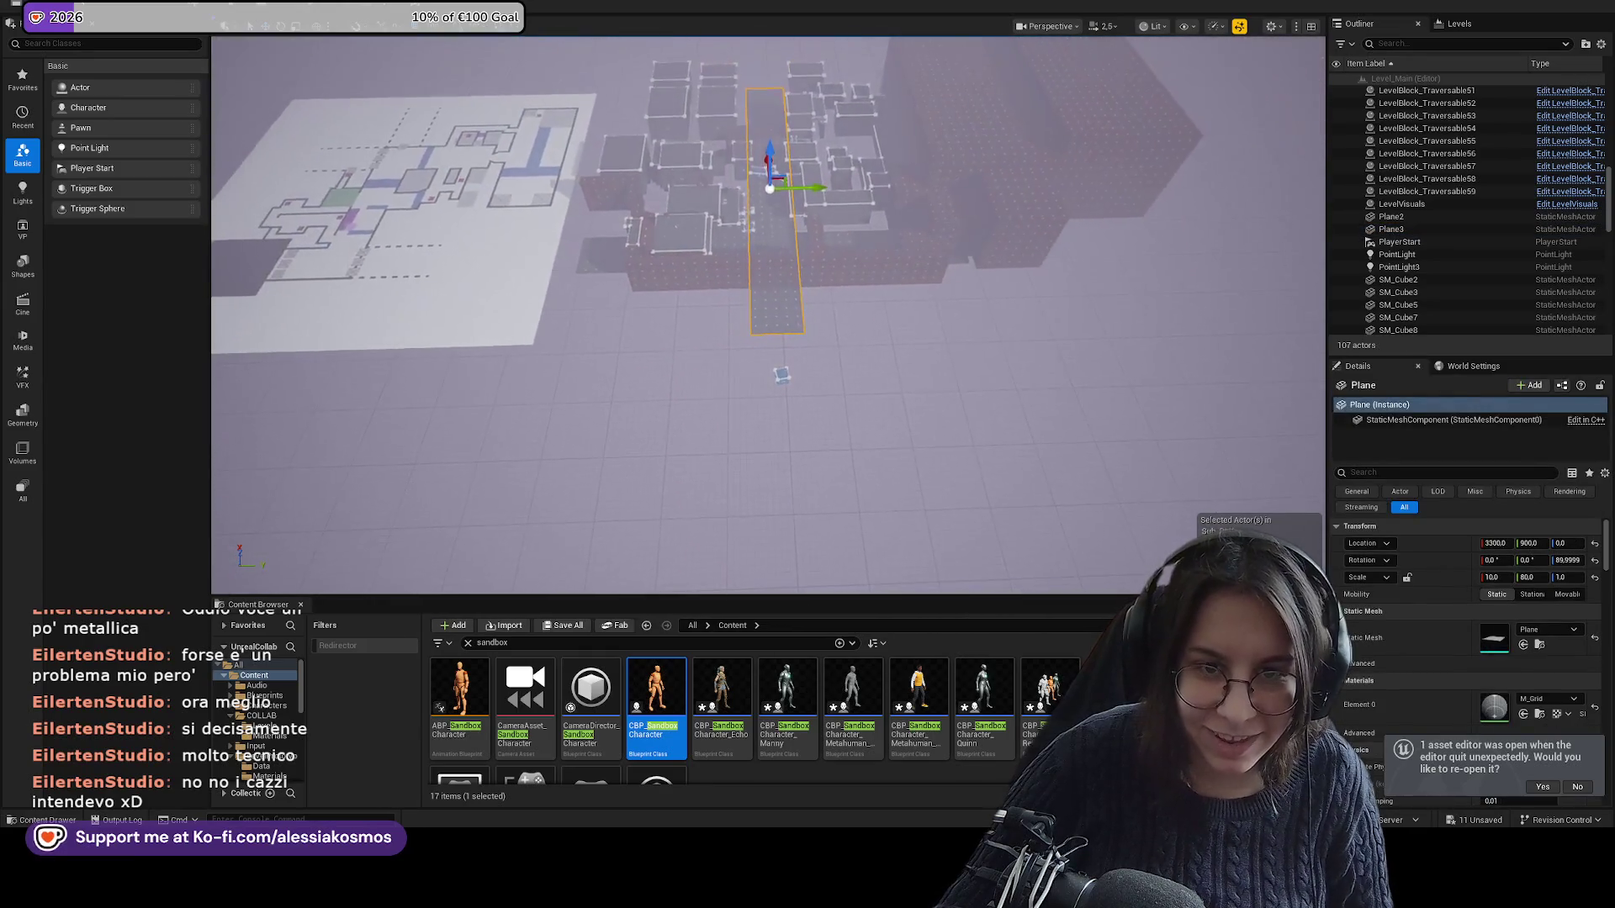
# Duplicate the long floor plane as Plane4, slide it to the far end, and set its Y scale.
pyautogui.hotkey('ctrl', 'd')
pyautogui.moveTo(765, 234); pyautogui.dragTo(752, 367)
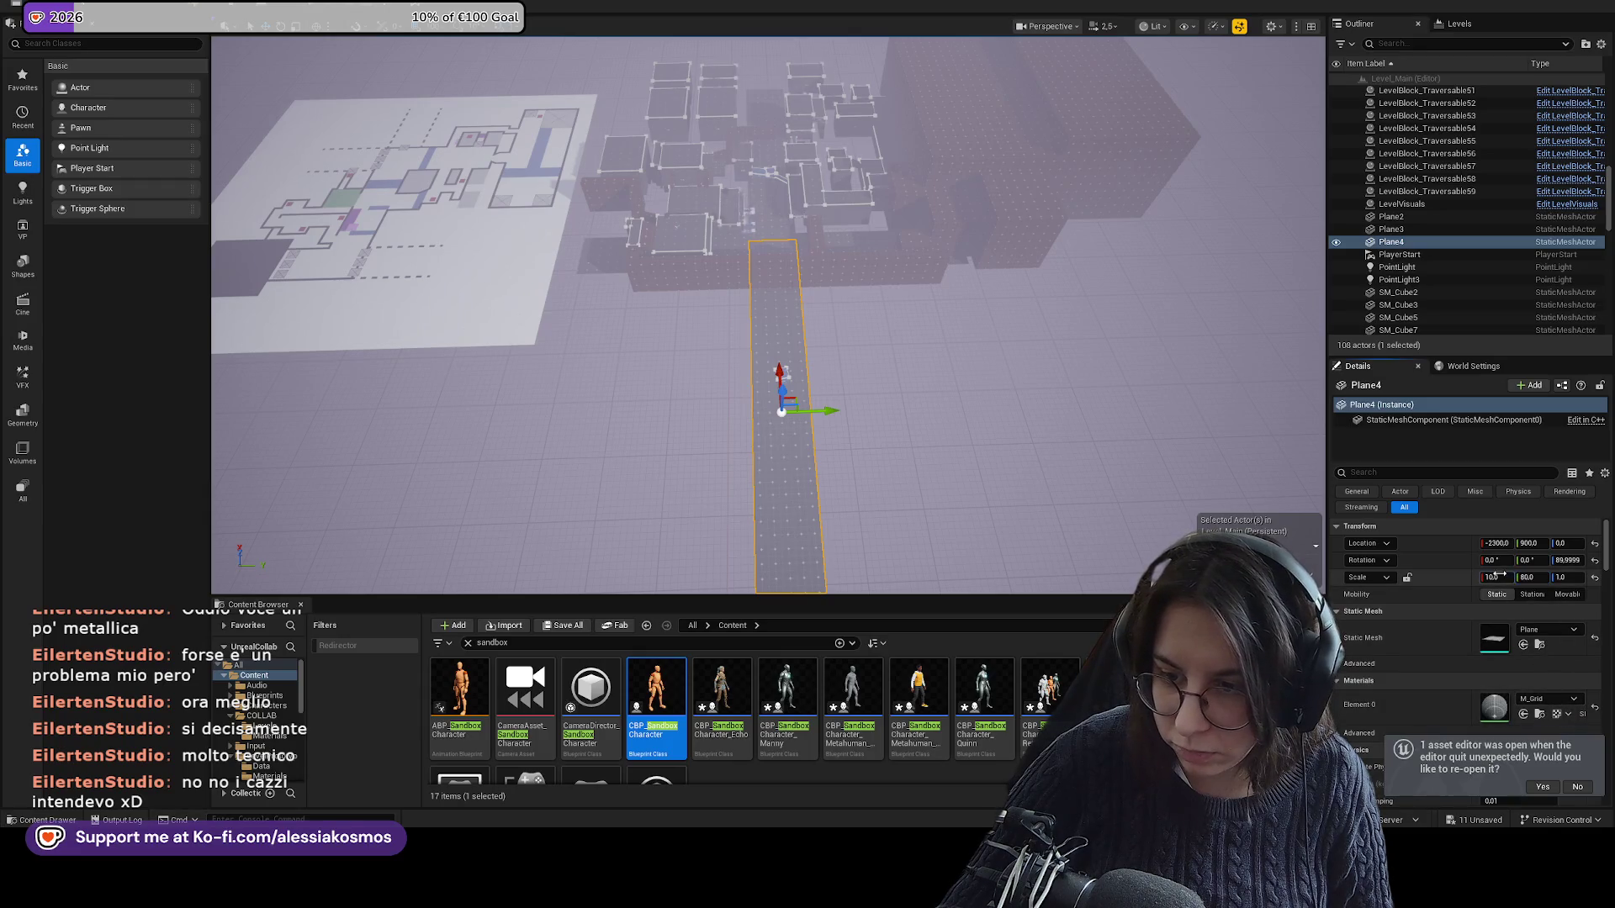
pyautogui.write('160')
pyautogui.press('Return')
pyautogui.scroll(5, 913, 392)
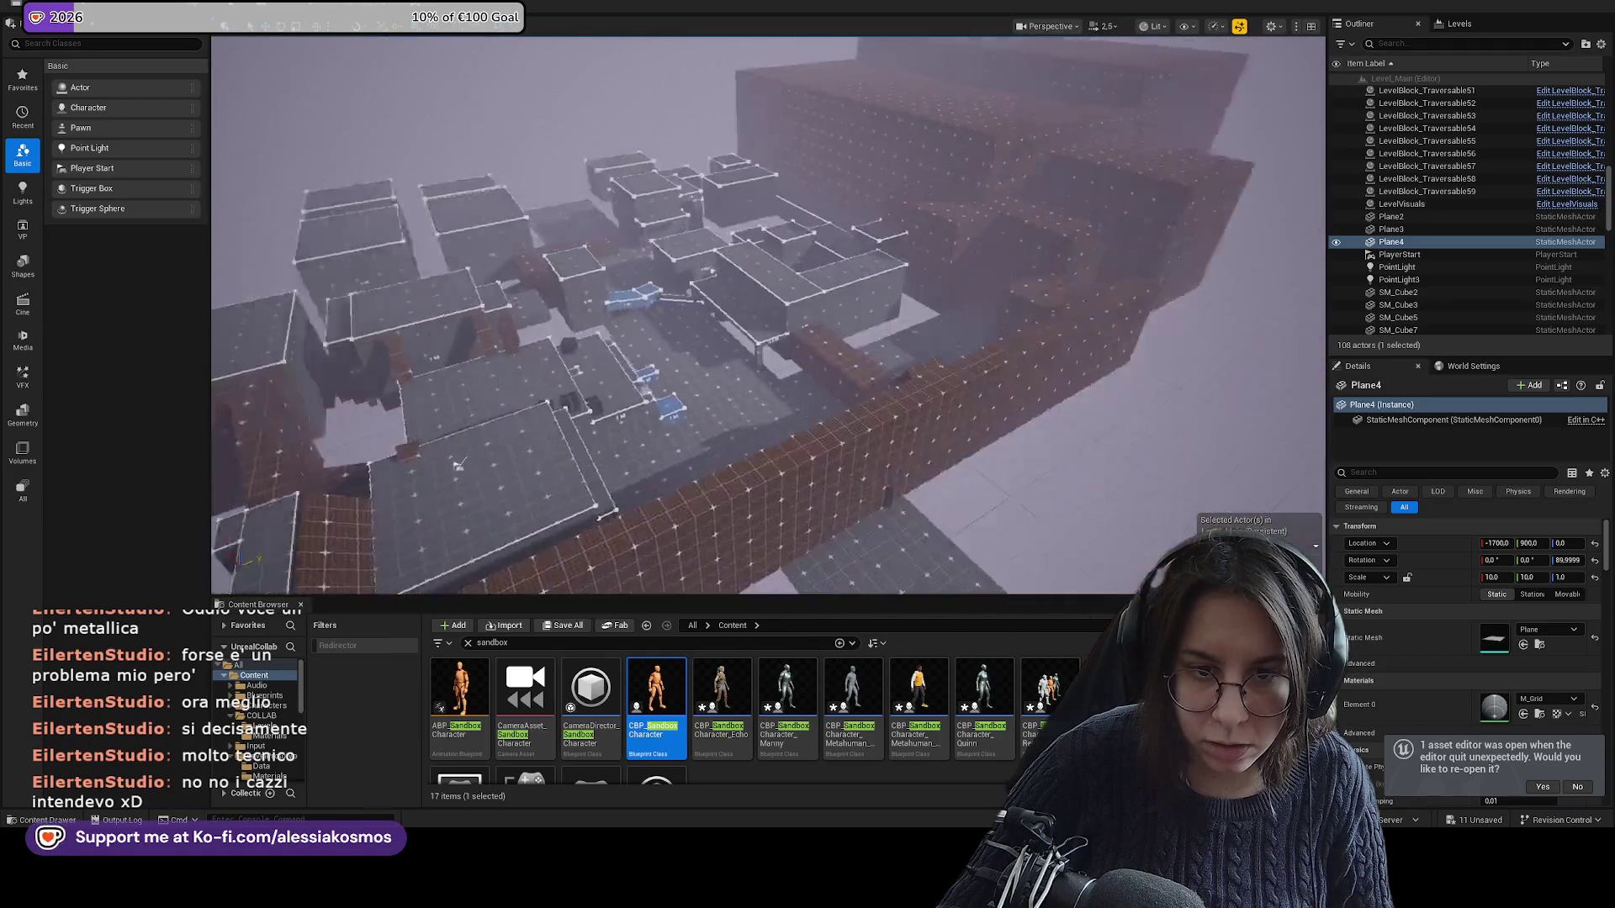
# Shift the long floor plane along X to 4600.
pyautogui.click(1041, 426)
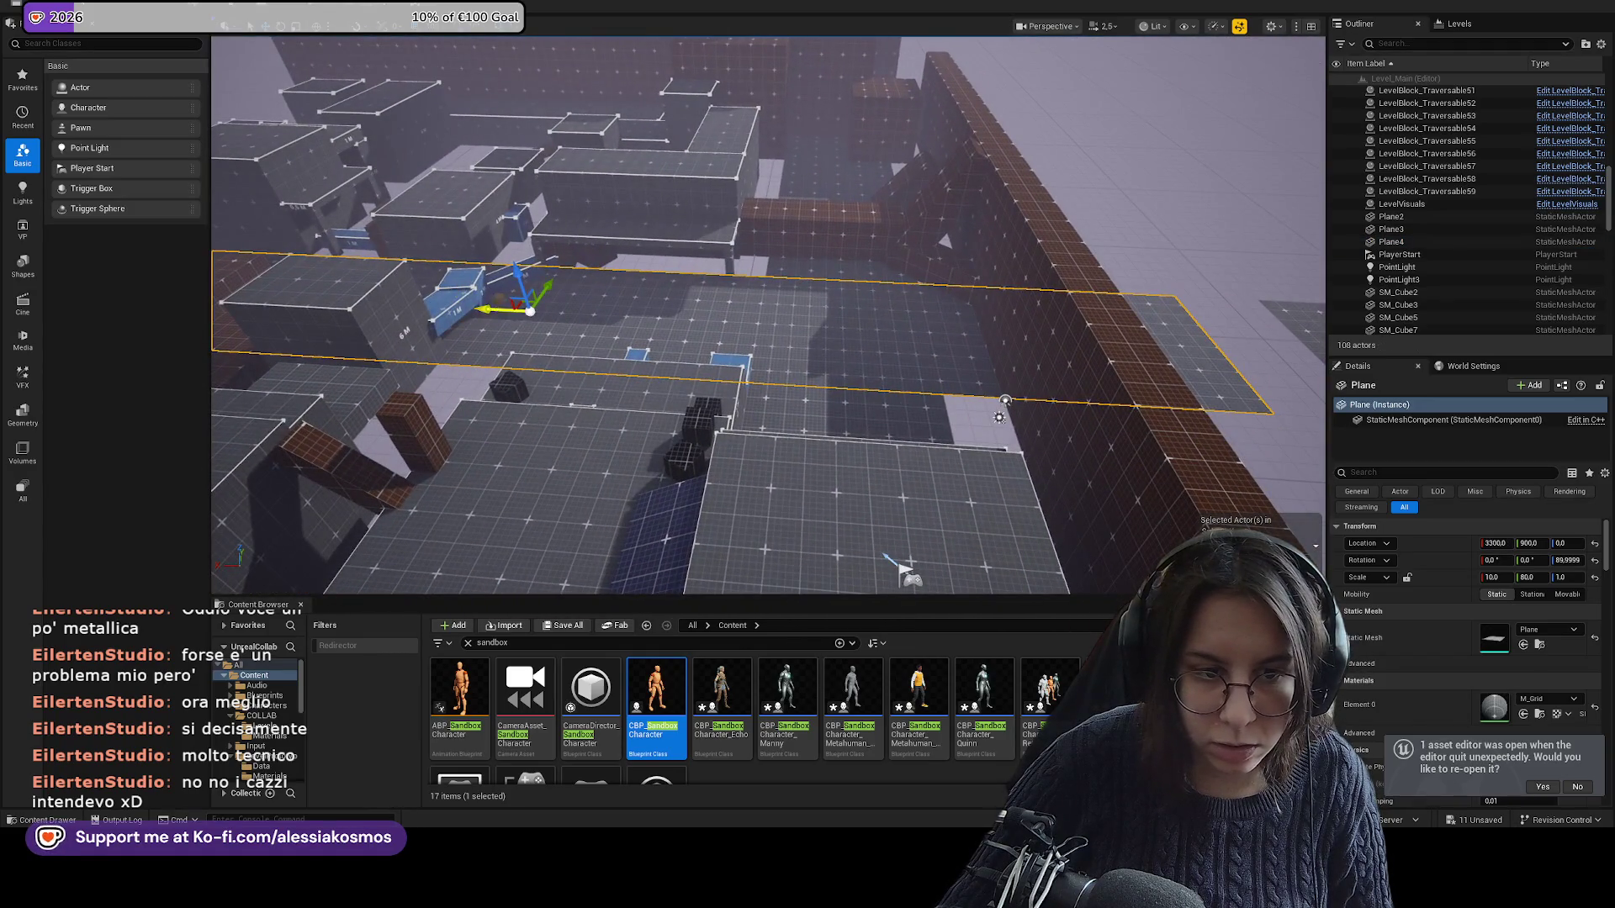
pyautogui.moveTo(530, 309); pyautogui.dragTo(339, 286)
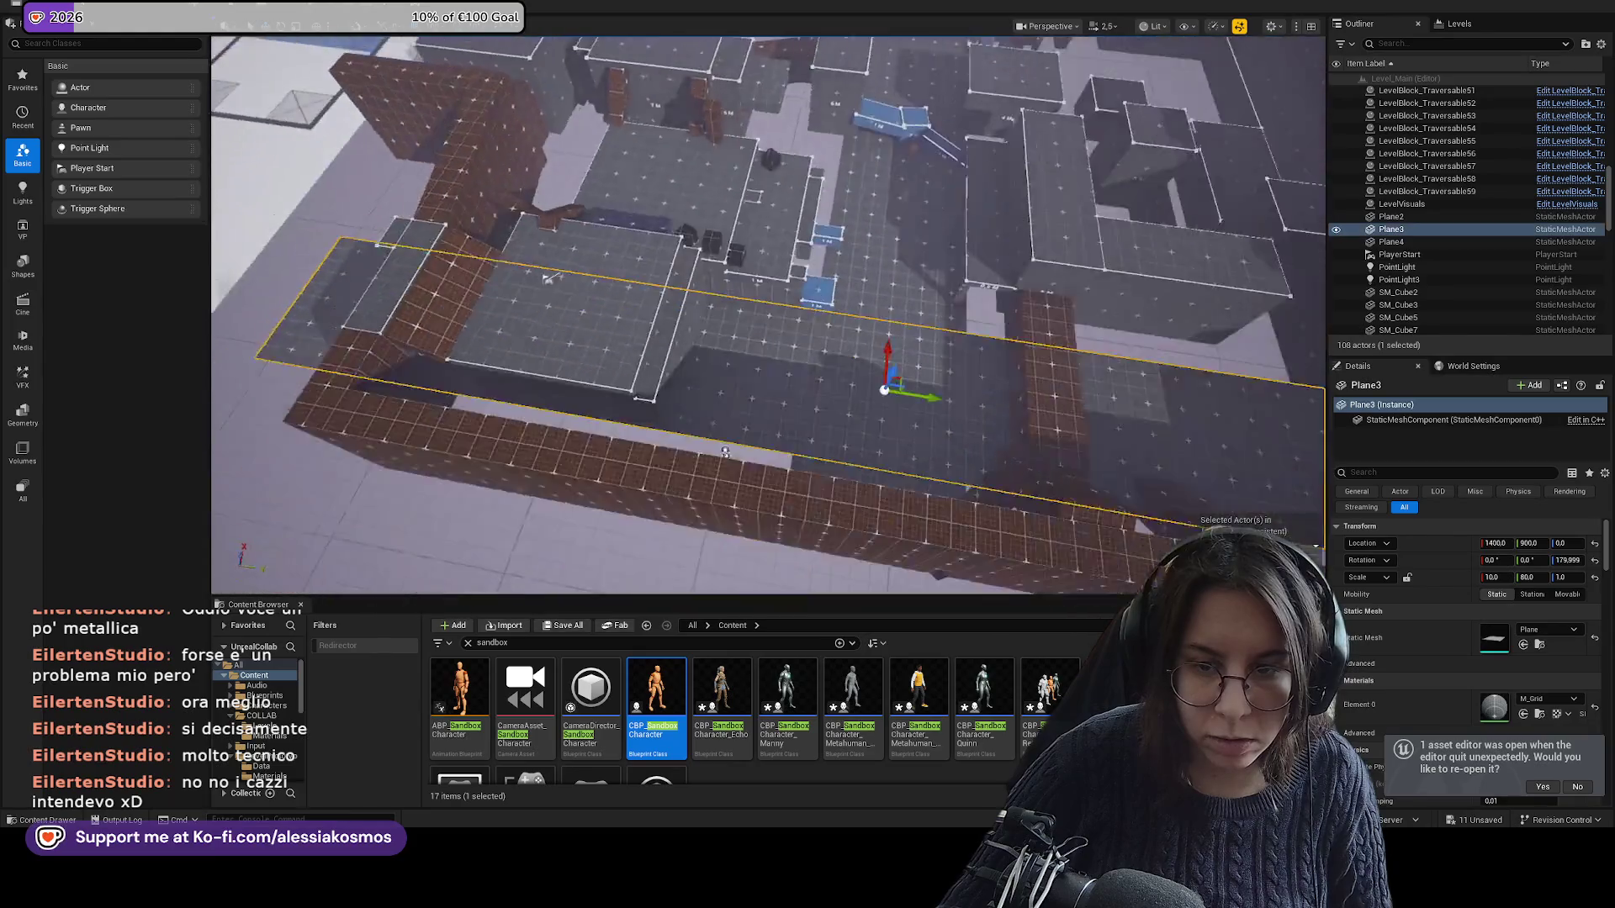
pyautogui.click(479, 440)
pyautogui.press('f')
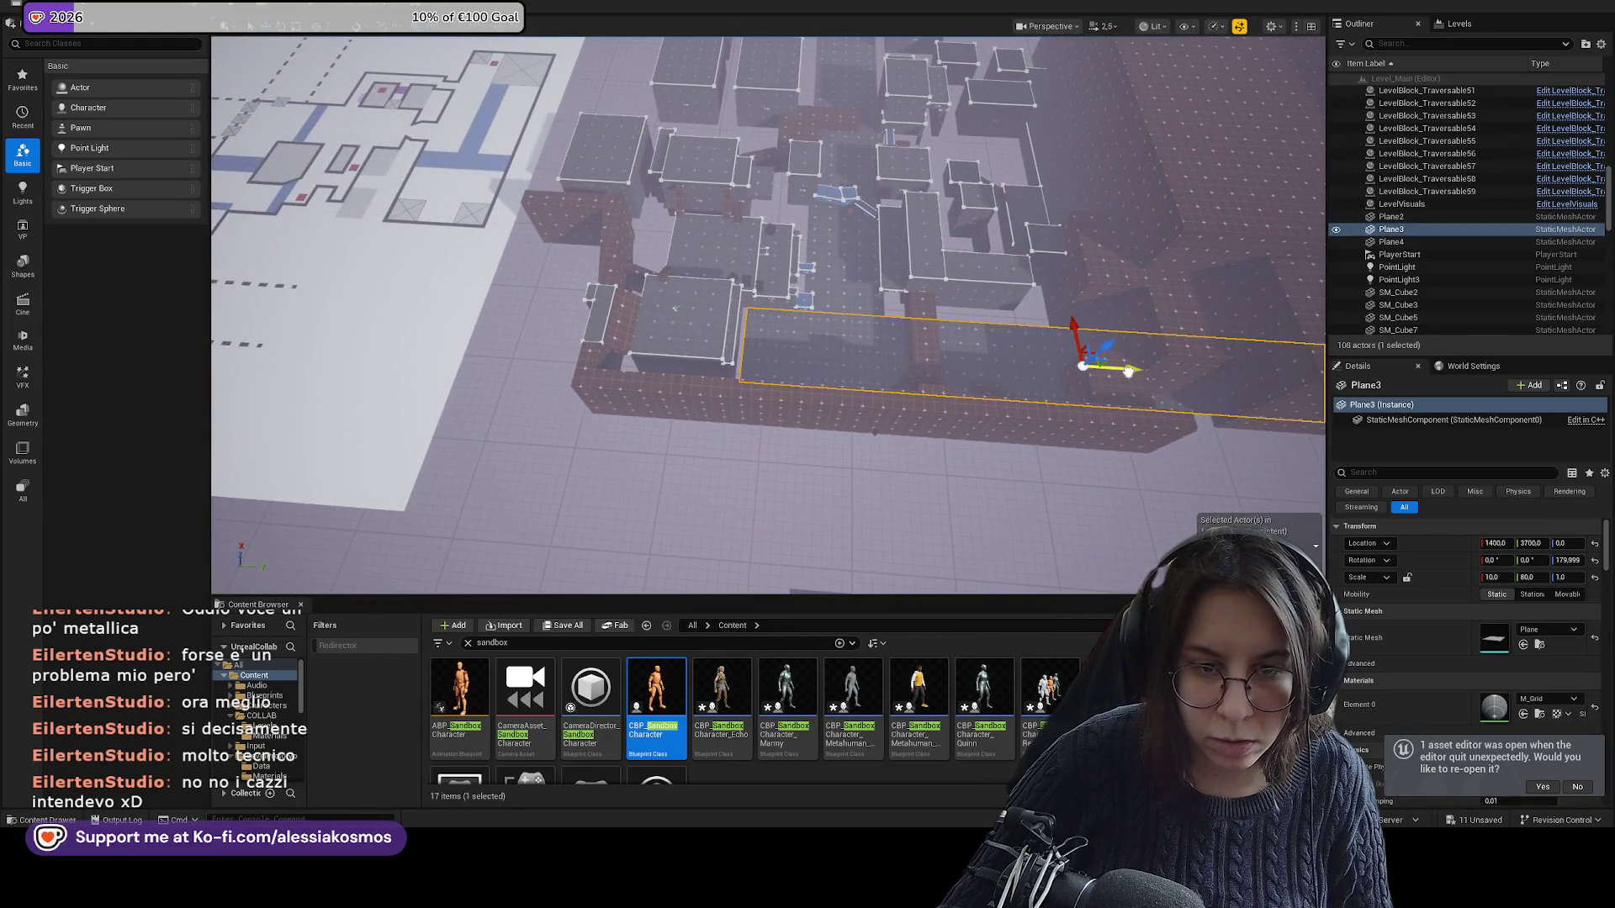
pyautogui.click(1017, 281)
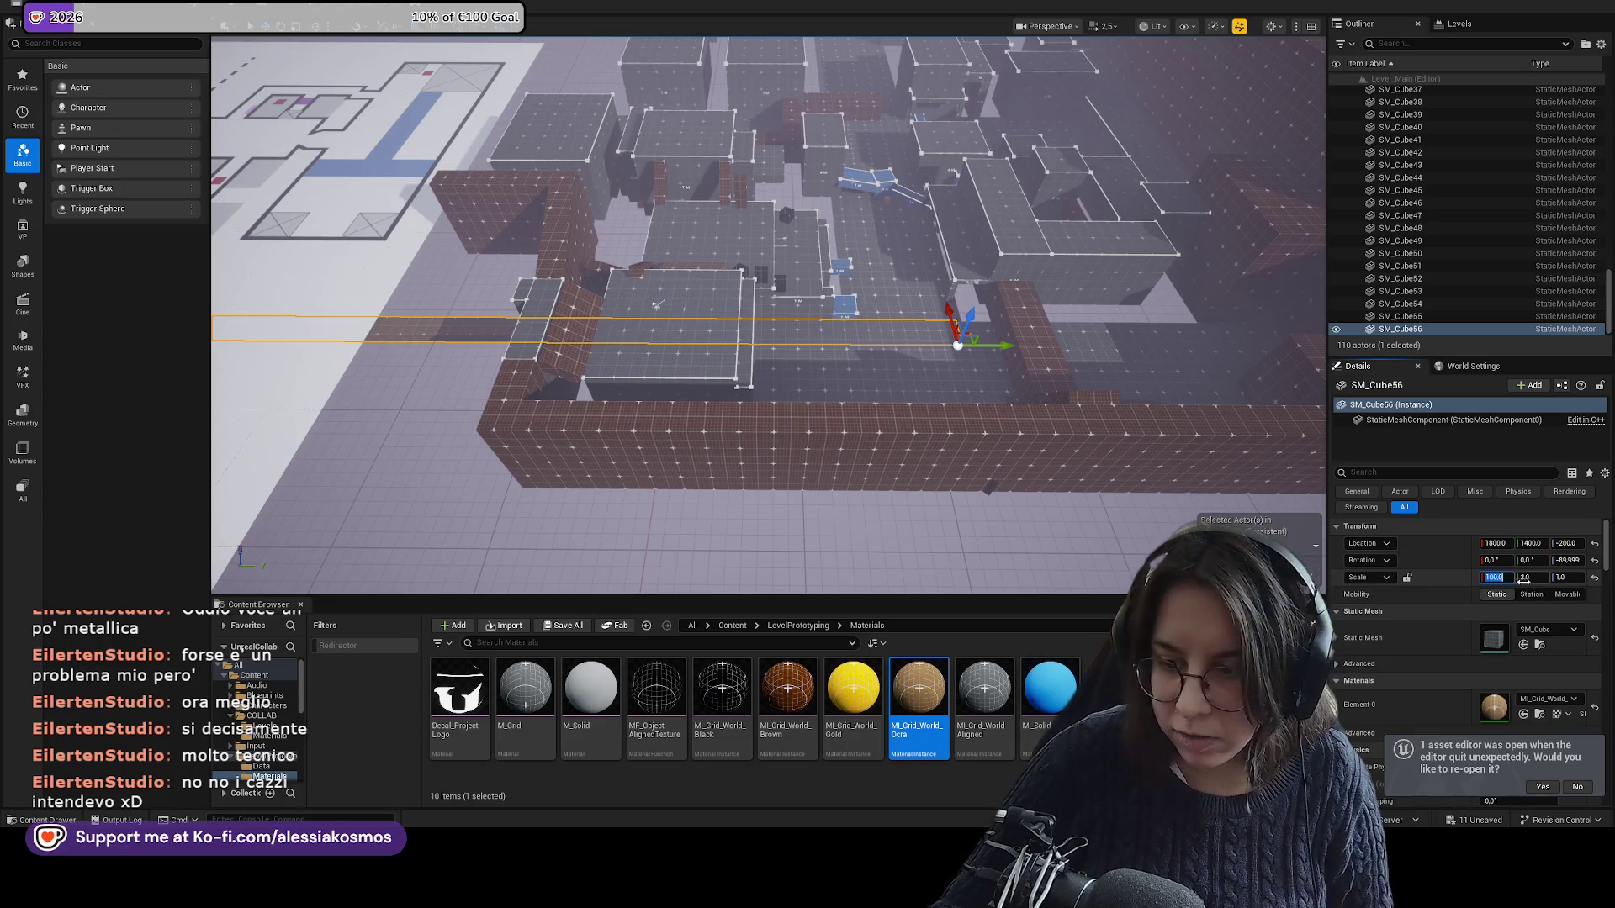
# Scale SM_Cube56 to 100 by 100 and move it beneath the blockout to X -700, Y 6200.
pyautogui.press('Return')
pyautogui.scroll(-6, 1153, 421)
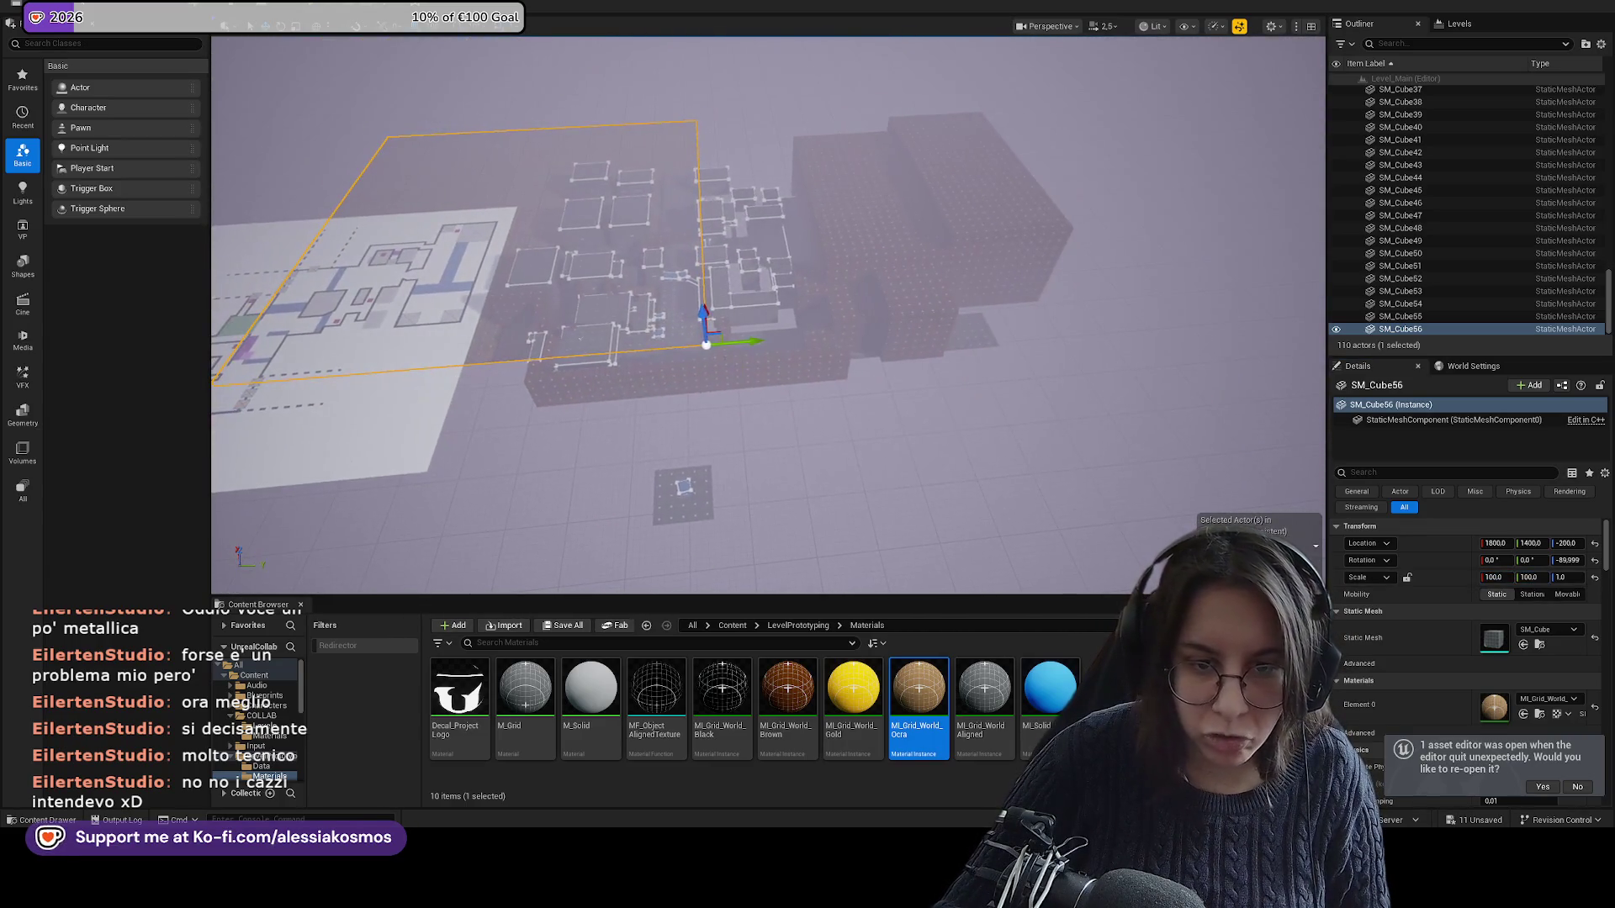
pyautogui.moveTo(888, 303)
pyautogui.mouseDown()
pyautogui.moveTo(908, 351)
pyautogui.moveTo(981, 396)
pyautogui.moveTo(820, 325)
pyautogui.mouseUp()
pyautogui.moveTo(946, 173)
pyautogui.mouseDown()
pyautogui.moveTo(976, 175)
pyautogui.moveTo(950, 278)
pyautogui.moveTo(934, 244)
pyautogui.moveTo(956, 299)
pyautogui.mouseUp()
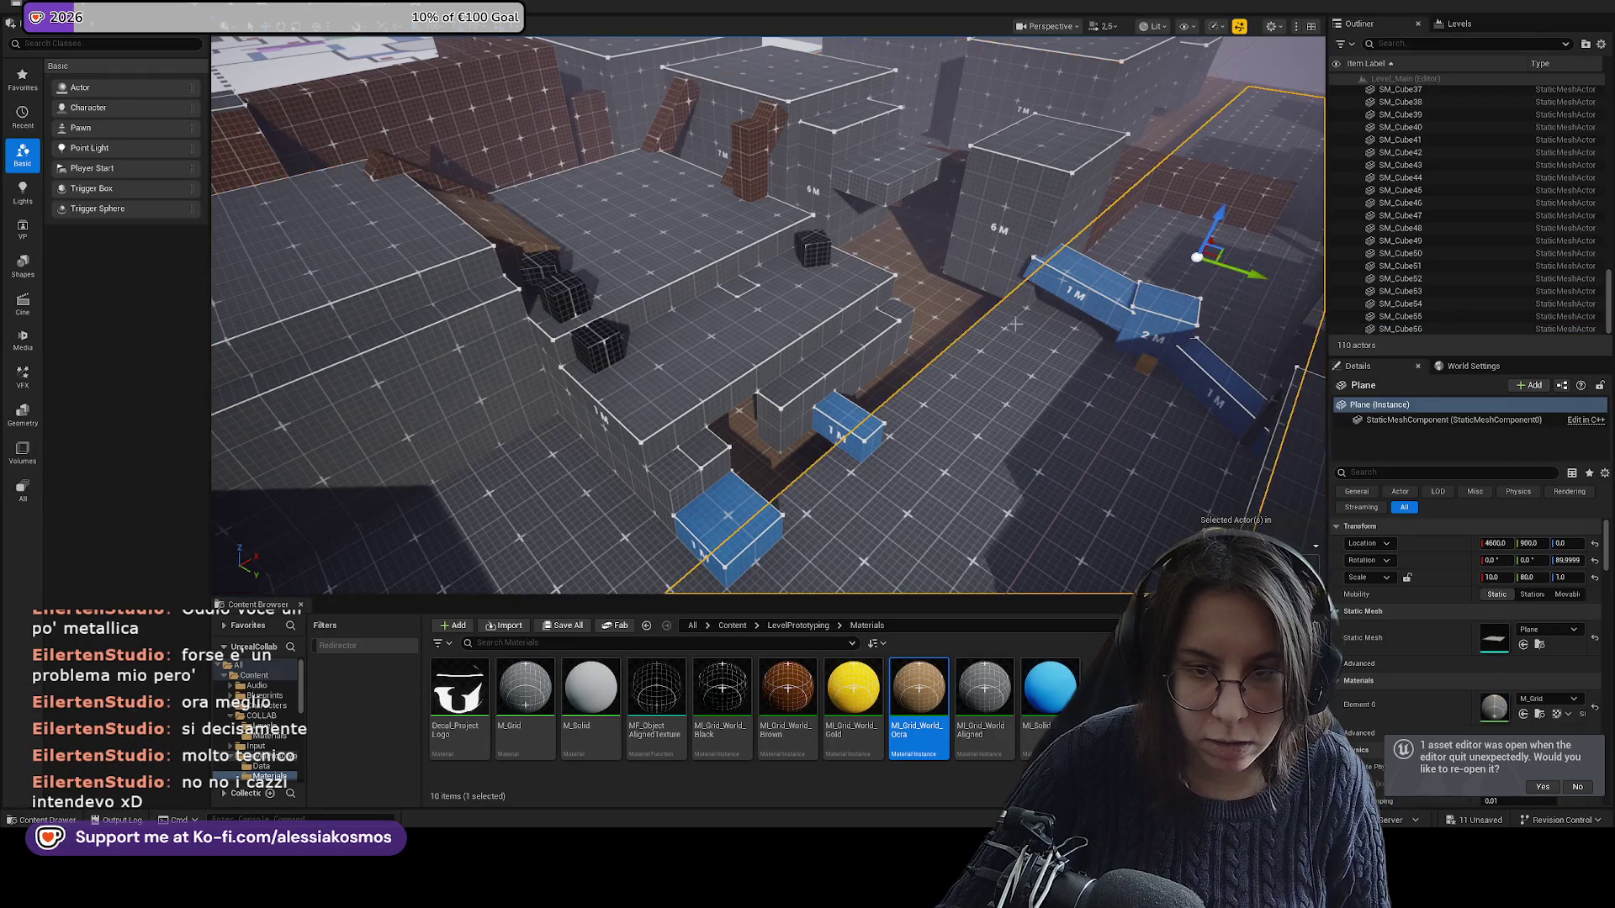
pyautogui.click(1566, 543)
# Set SM_Cube56's Location Z to -100, then select Plane3 to edit its height.
pyautogui.write('-100')
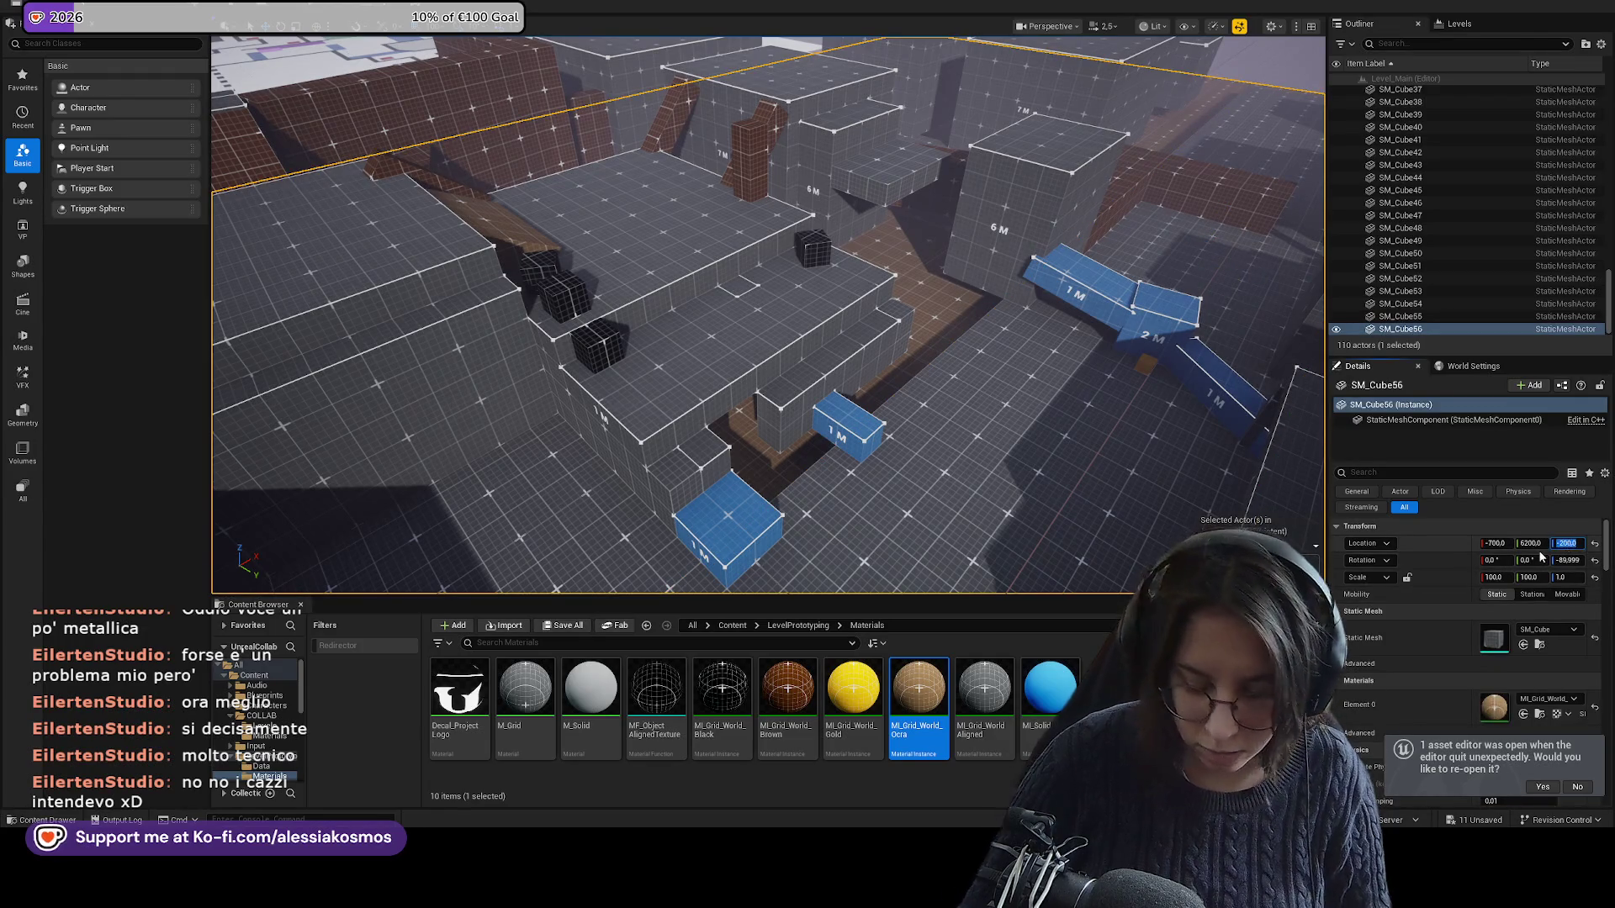
pyautogui.press('Return')
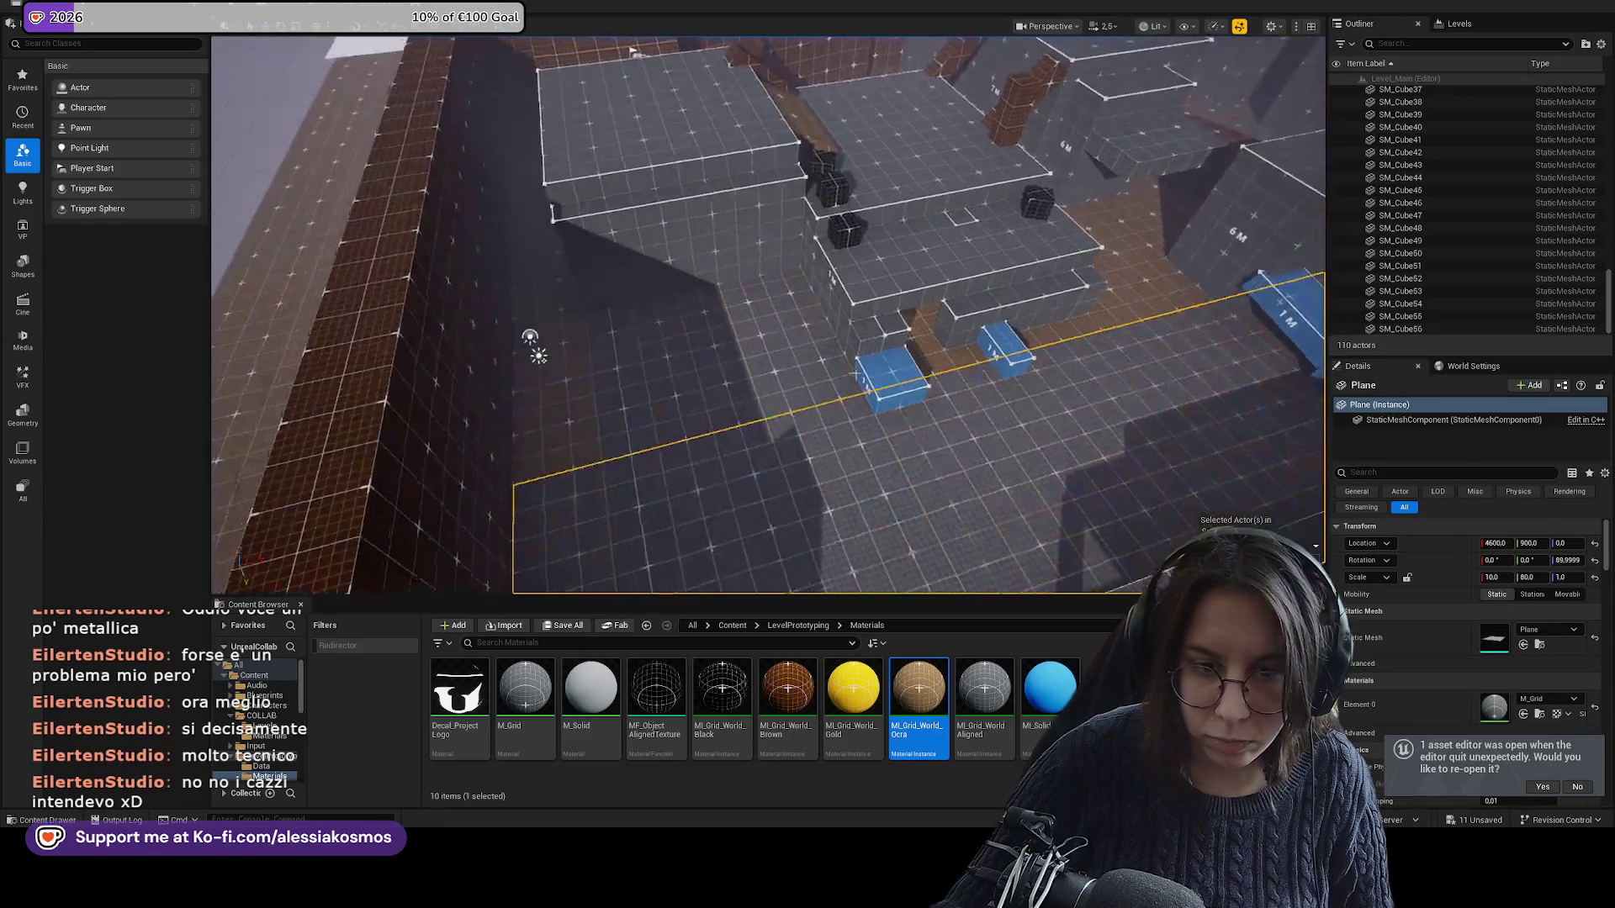
pyautogui.keyDown('ctrl'); pyautogui.click(533, 343); pyautogui.keyUp('ctrl')
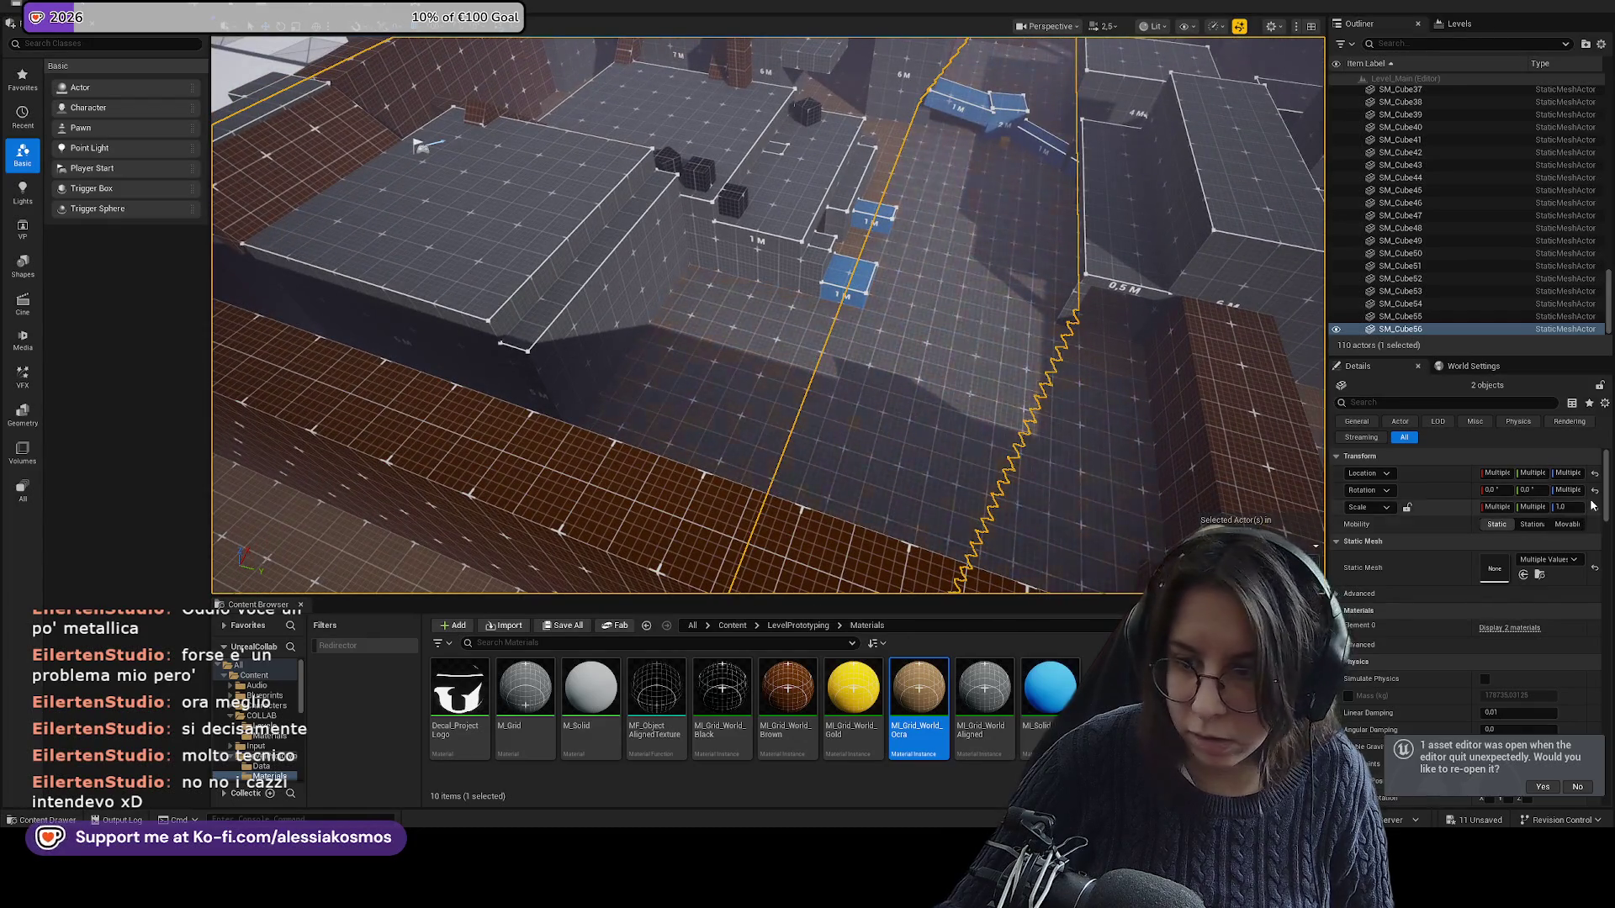
pyautogui.scroll(-5, 926, 430)
pyautogui.click(926, 430)
pyautogui.keyDown('ctrl'); pyautogui.click(878, 383); pyautogui.keyUp('ctrl')
pyautogui.keyDown('ctrl'); pyautogui.click(878, 383); pyautogui.keyUp('ctrl')
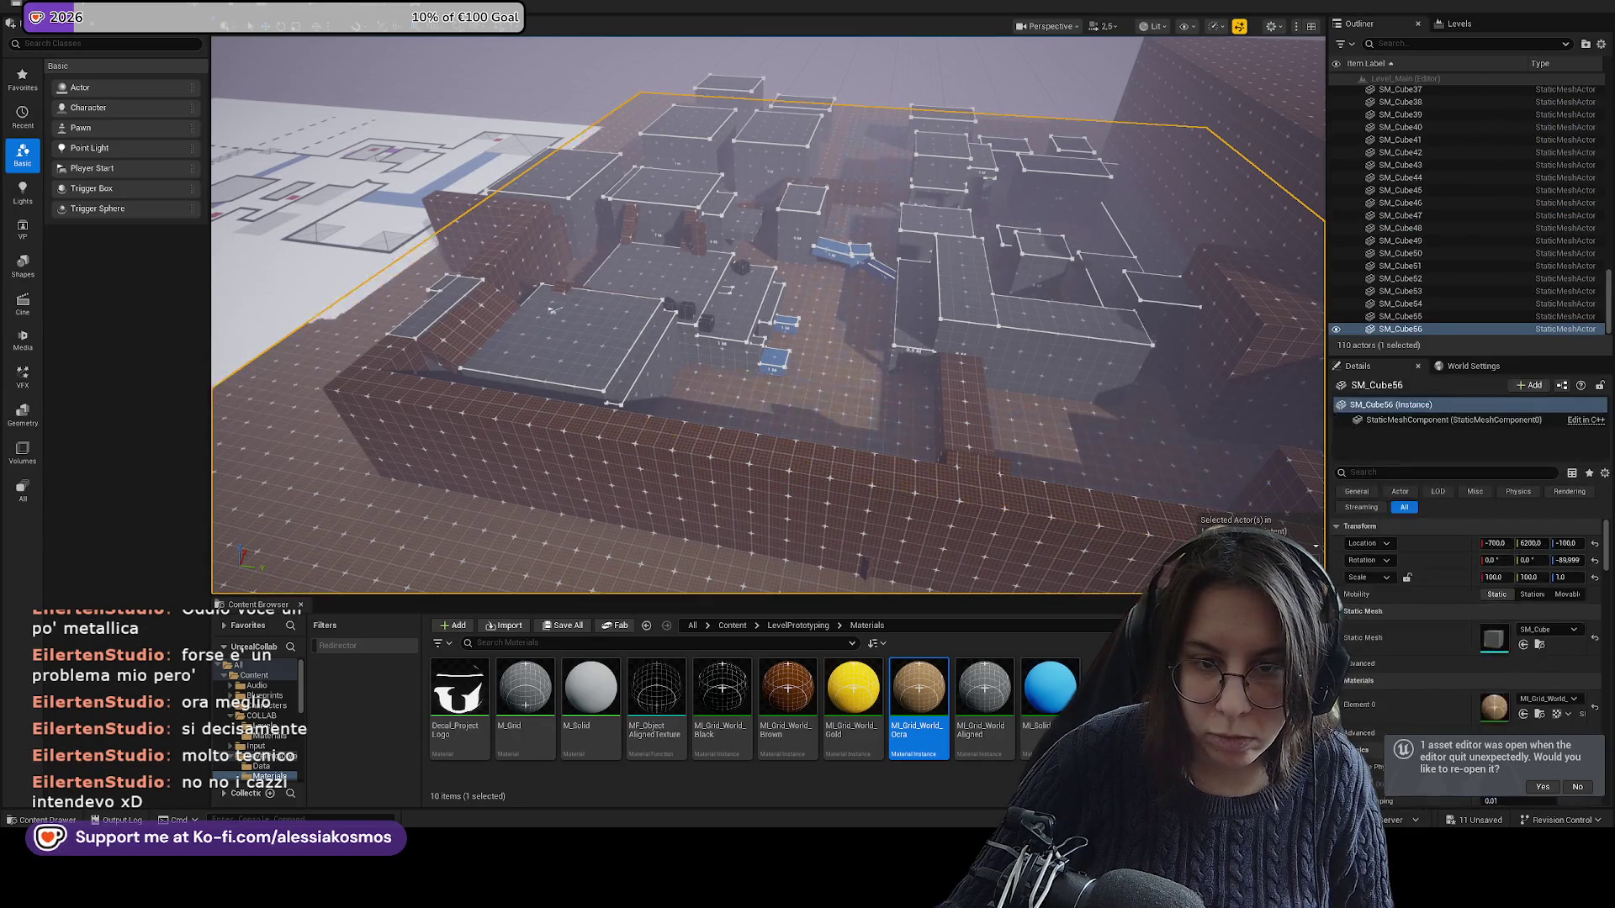
pyautogui.click(883, 395)
pyautogui.click(1566, 544)
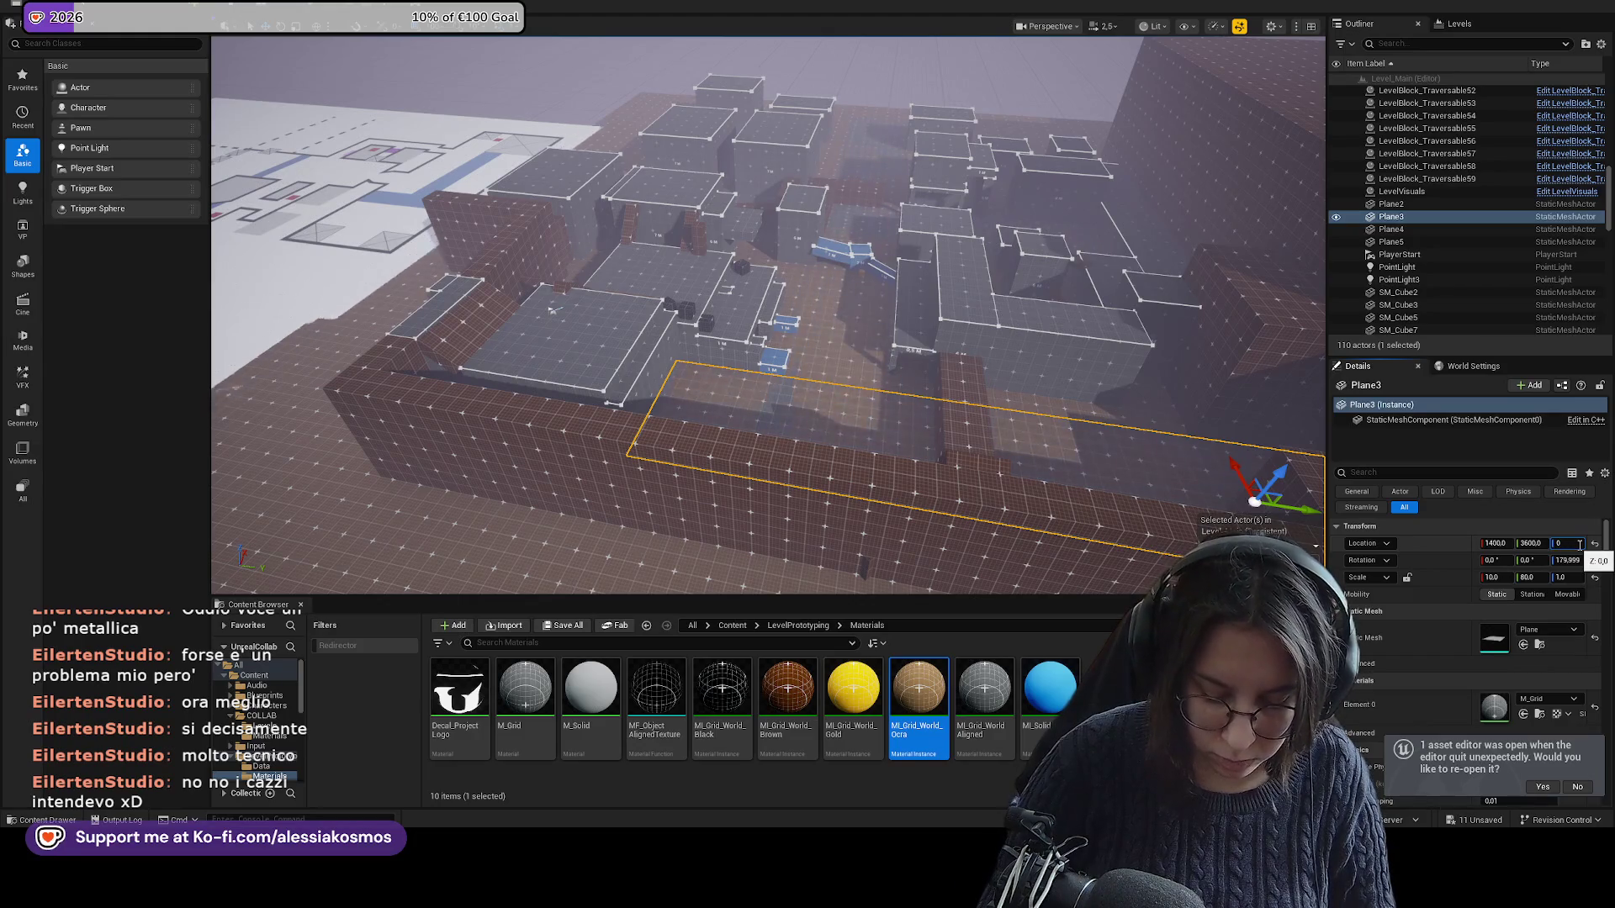
pyautogui.write('-')
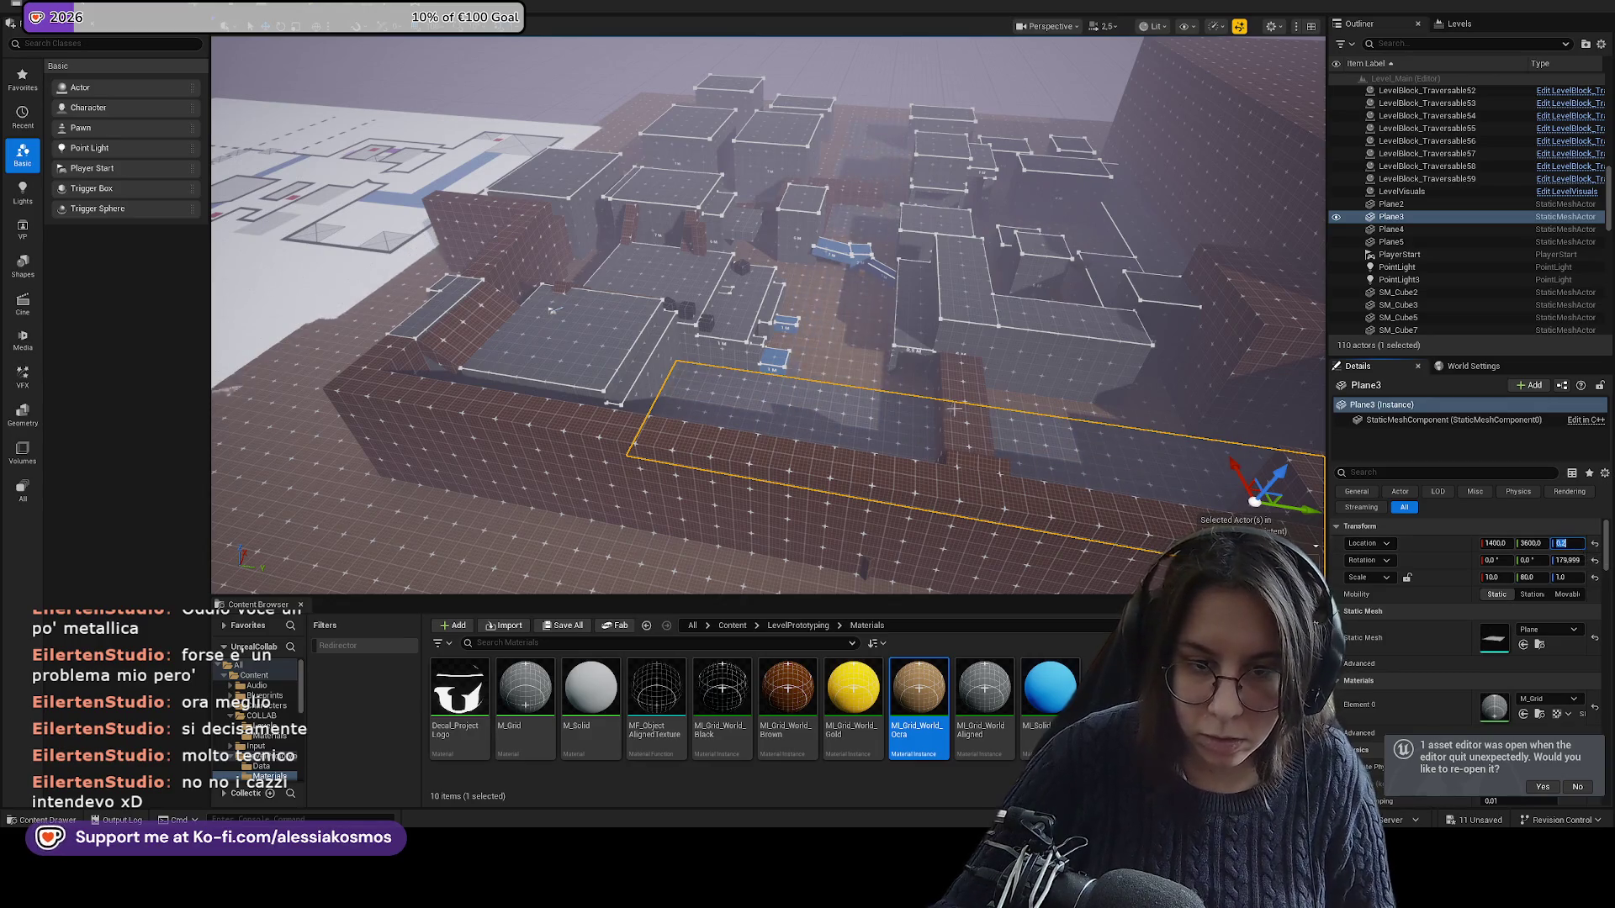
pyautogui.write('f')
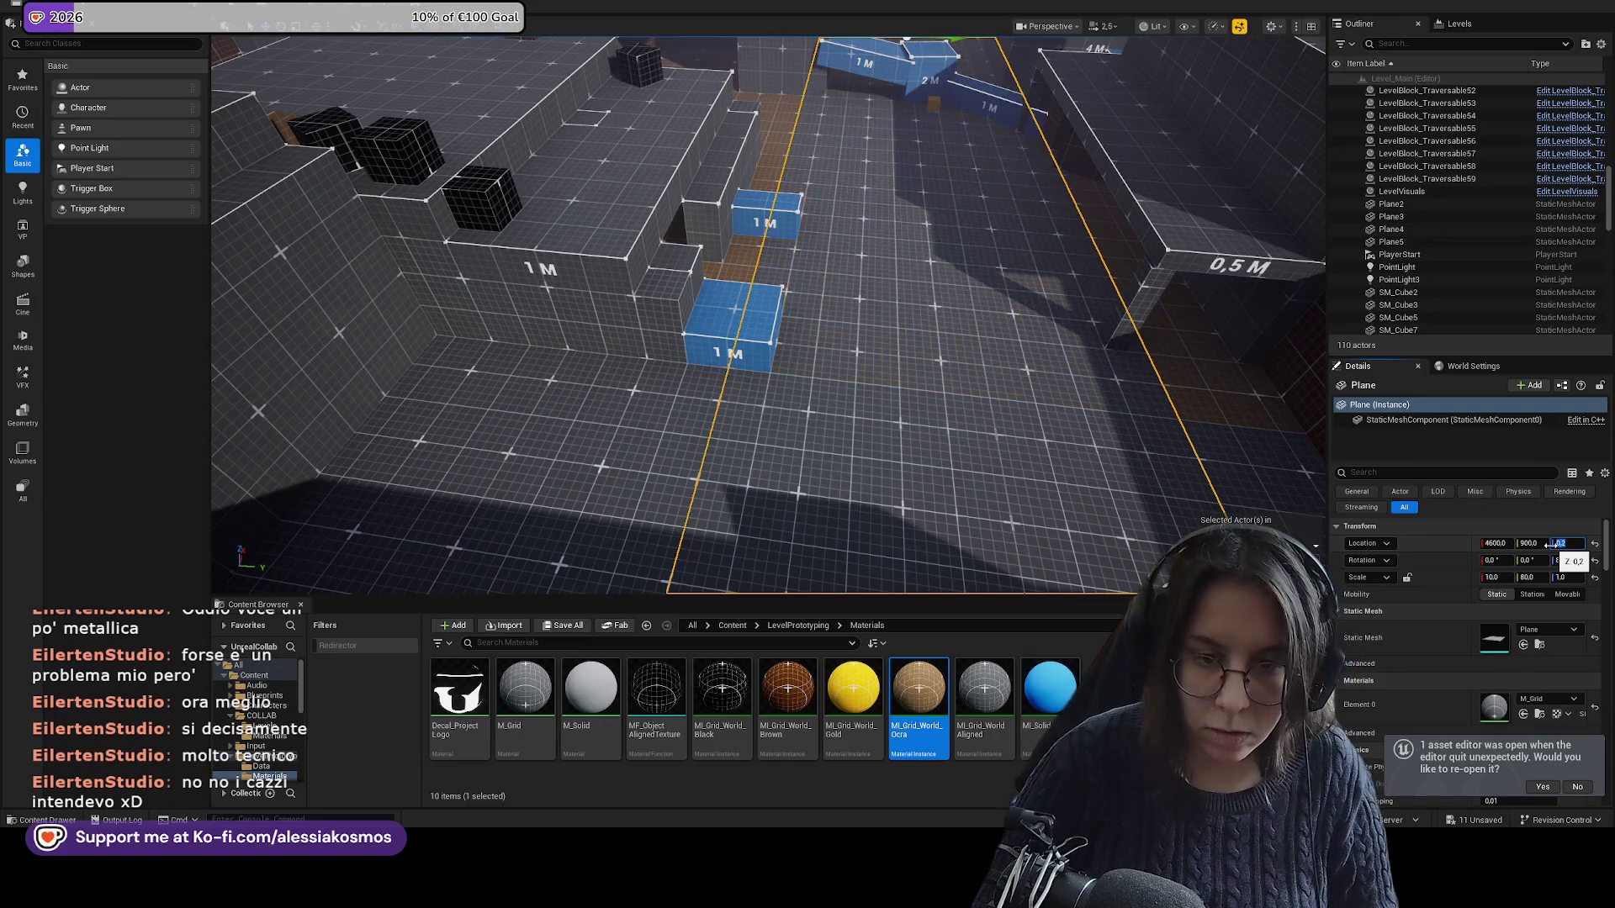
# Raise floor plane Plane5 to Location Z 0.2 so it sits above the slab.
pyautogui.moveTo(1035, 150)
pyautogui.mouseDown()
pyautogui.moveTo(1010, 219)
pyautogui.moveTo(908, 354)
pyautogui.mouseUp()
pyautogui.moveTo(991, 191); pyautogui.dragTo(997, 76)
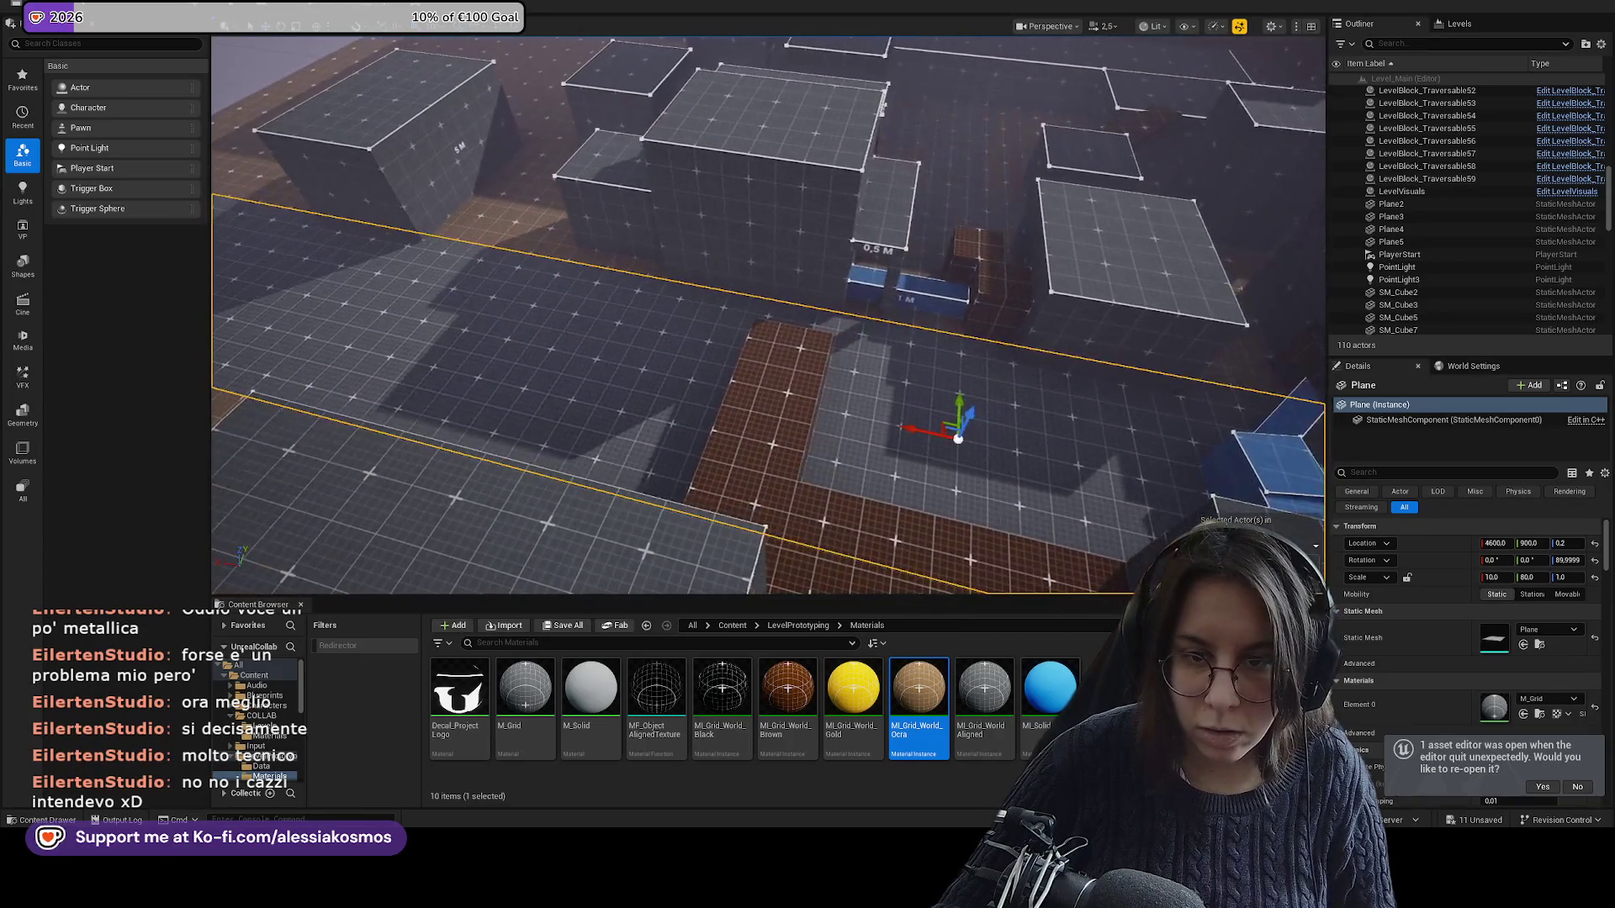
pyautogui.click(992, 191)
pyautogui.moveTo(992, 191); pyautogui.dragTo(994, 189)
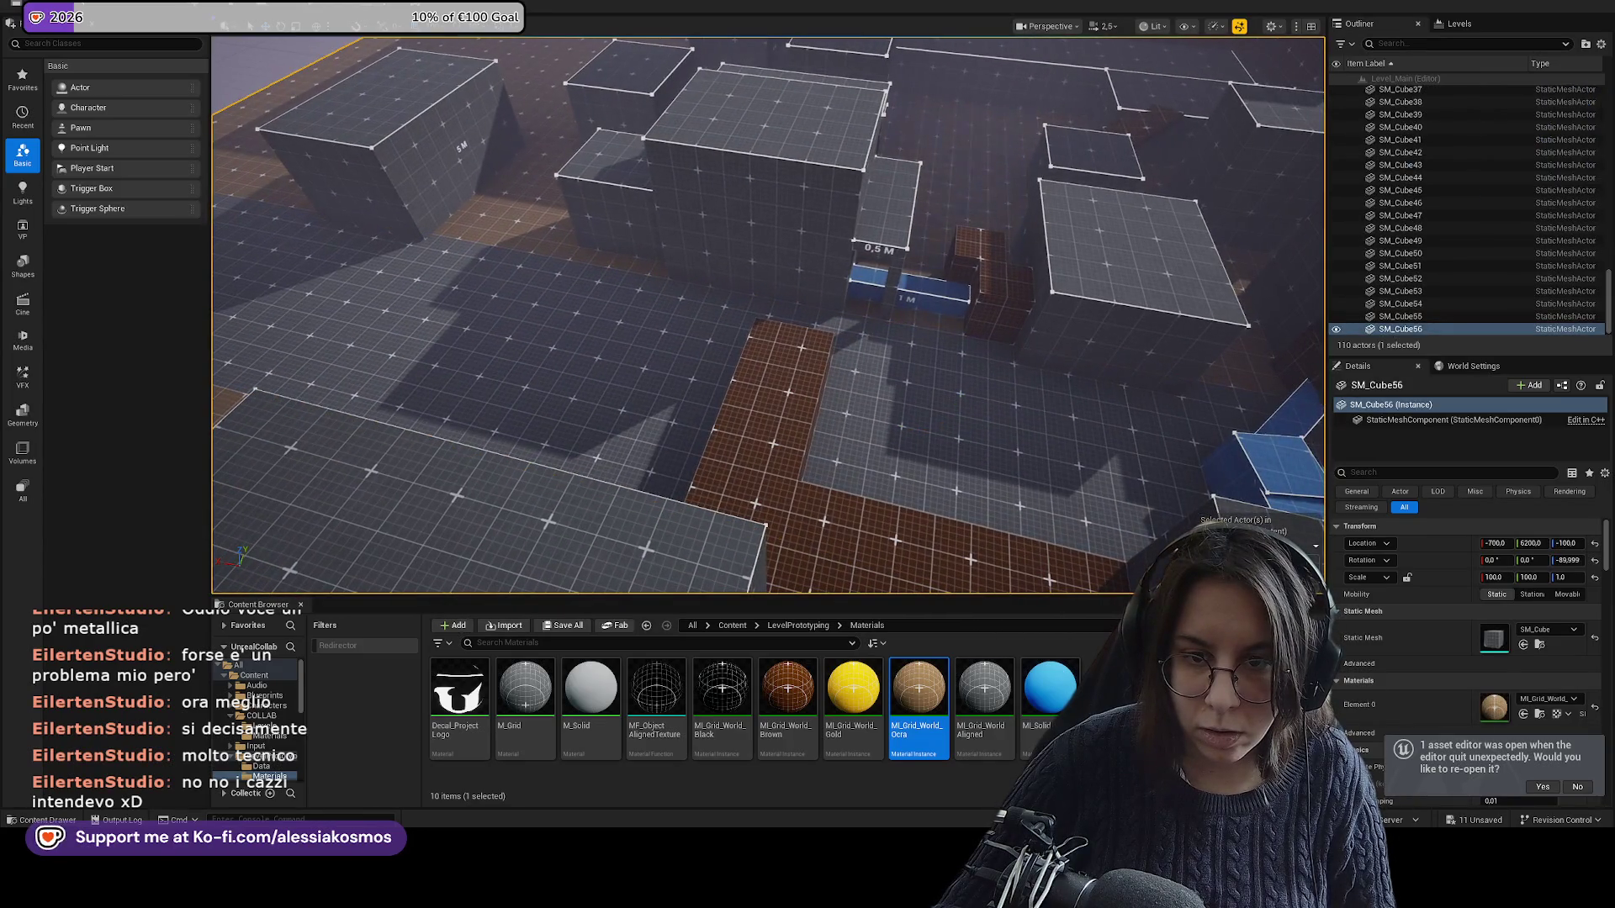
pyautogui.click(997, 221)
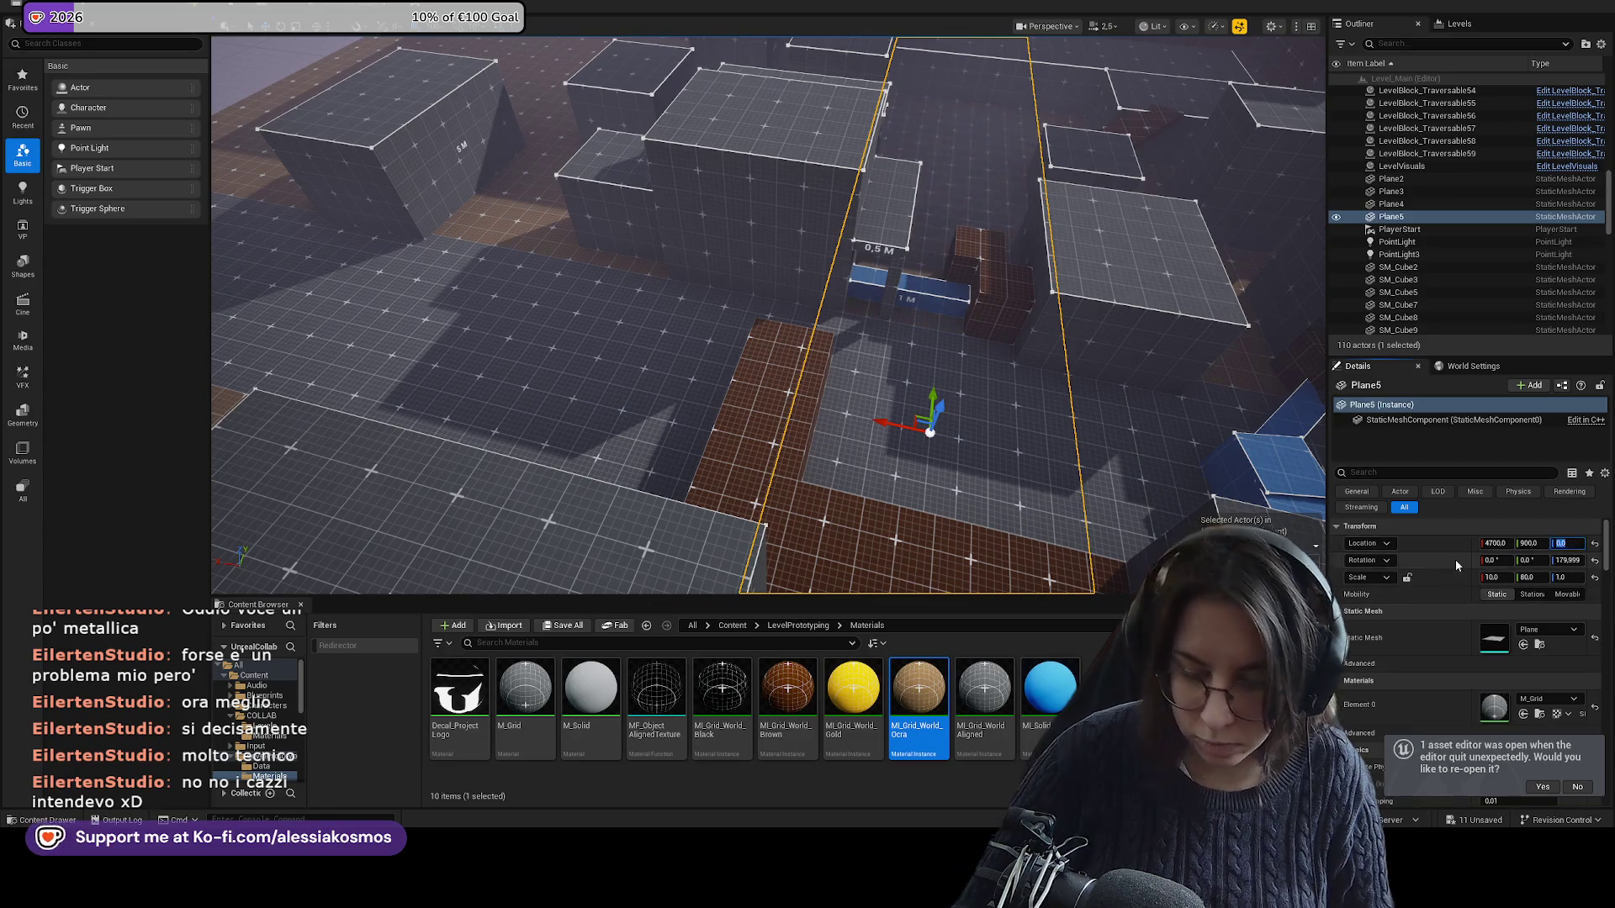
pyautogui.write('0.2')
pyautogui.moveTo(818, 217); pyautogui.dragTo(818, 217)
pyautogui.moveTo(403, 173); pyautogui.dragTo(403, 174)
pyautogui.click(403, 173)
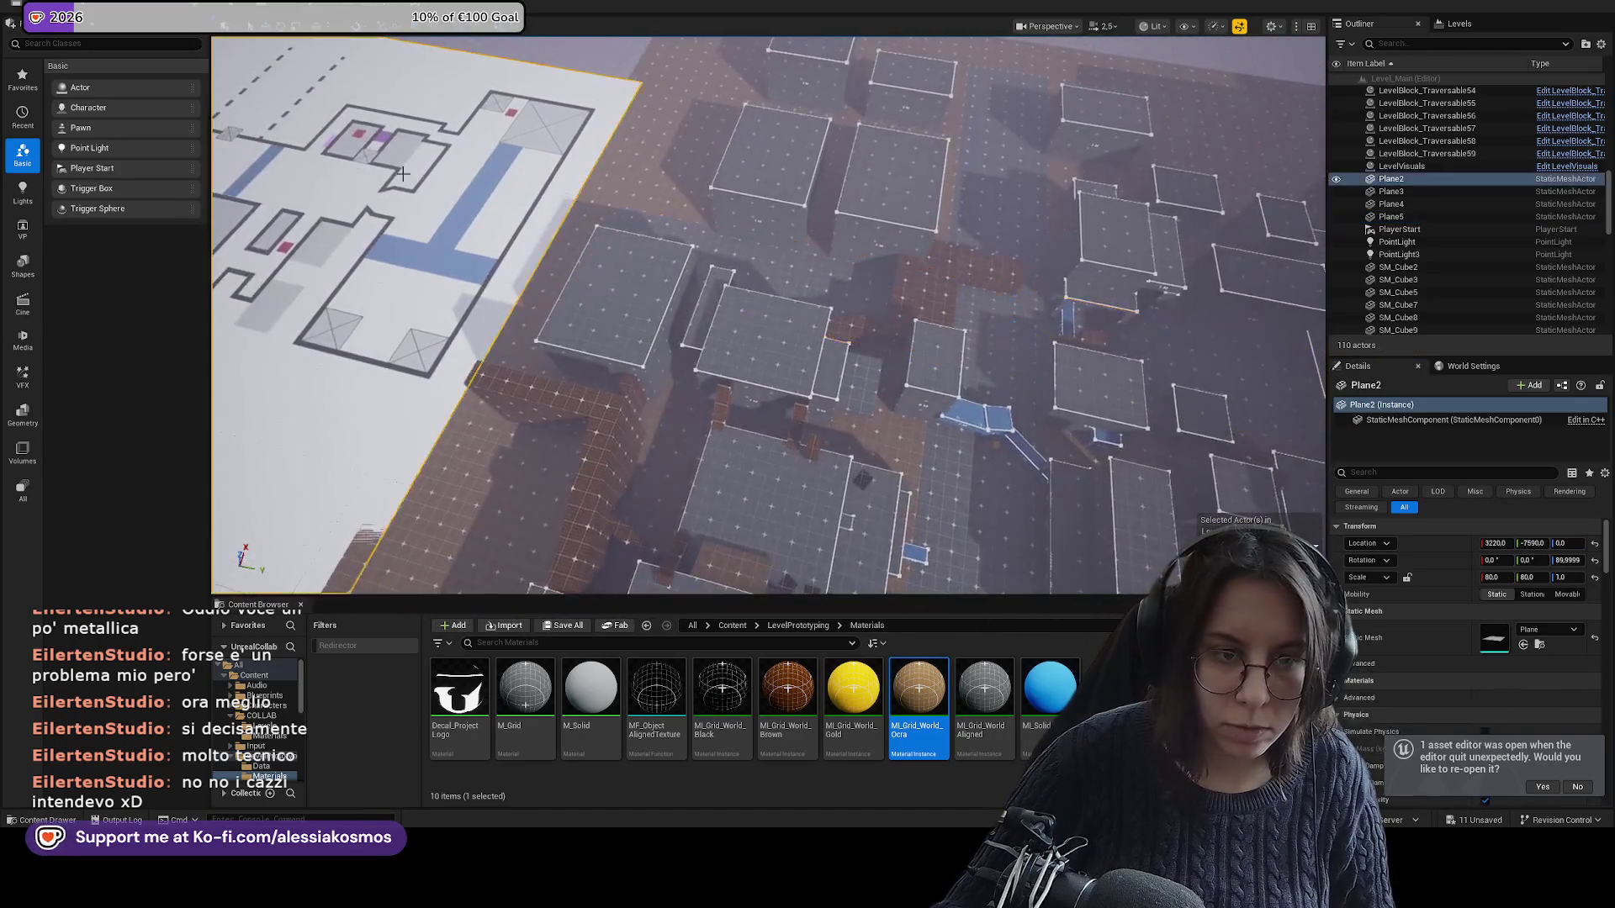
# Save the level and copy LevelBlock_Traversable25 into new cube SM_Cube57, nudged along X.
pyautogui.press('f')
pyautogui.moveTo(668, 523); pyautogui.dragTo(875, 283)
pyautogui.hotkey('ctrl', 's')
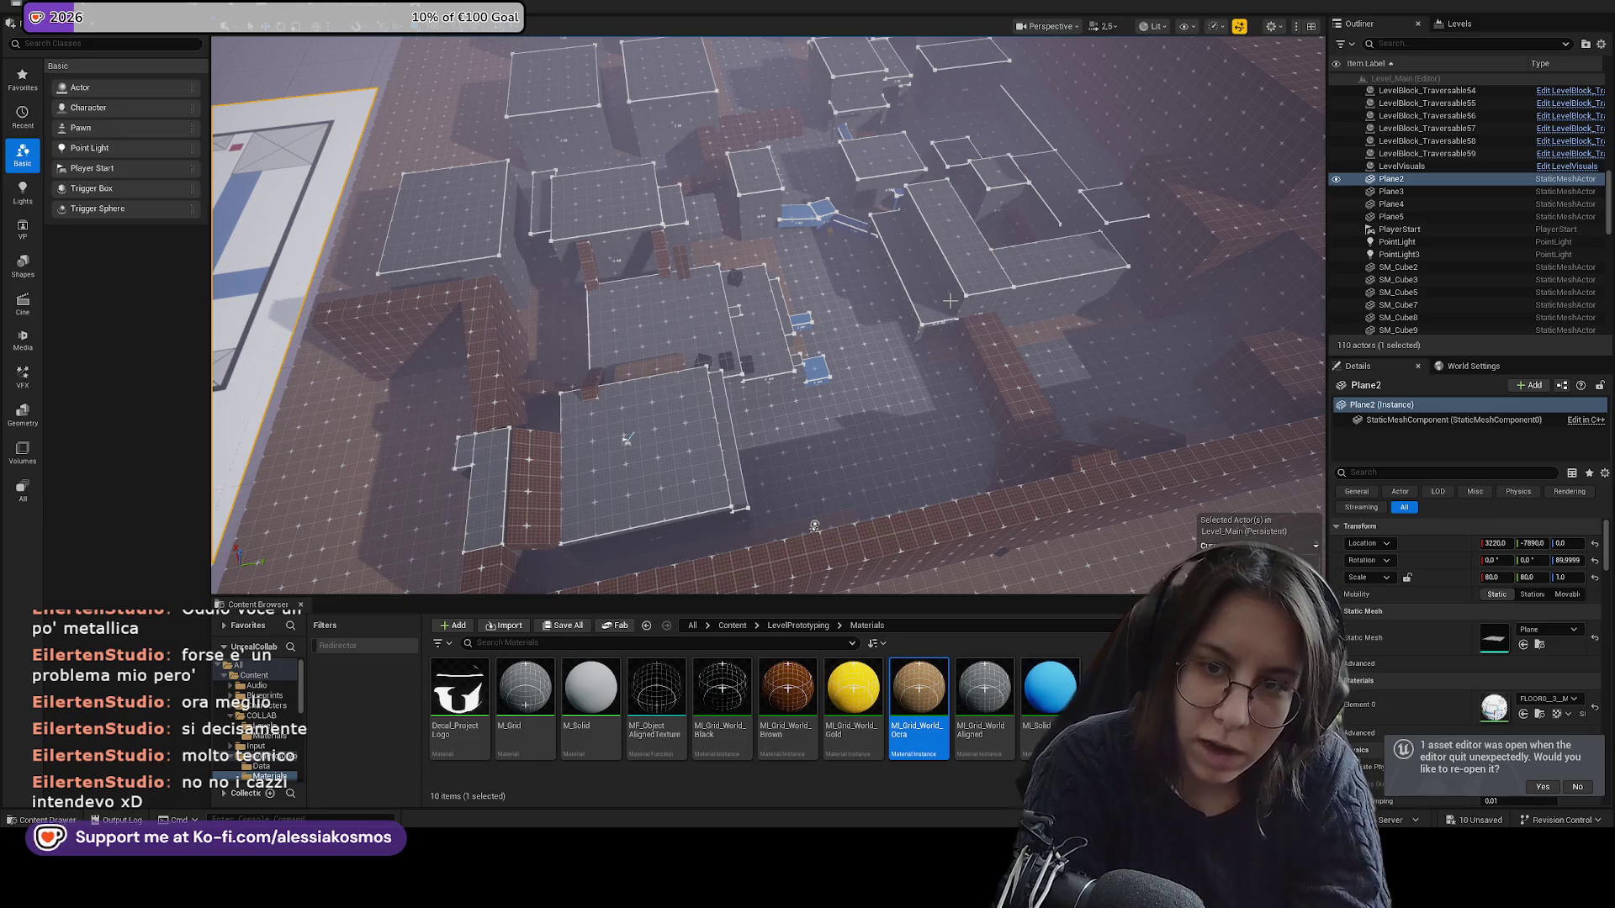
pyautogui.moveTo(949, 300); pyautogui.dragTo(950, 378)
pyautogui.moveTo(698, 262); pyautogui.dragTo(698, 294)
pyautogui.click(698, 262)
pyautogui.moveTo(854, 137)
pyautogui.mouseDown()
pyautogui.moveTo(740, 372)
pyautogui.moveTo(729, 110)
pyautogui.mouseUp()
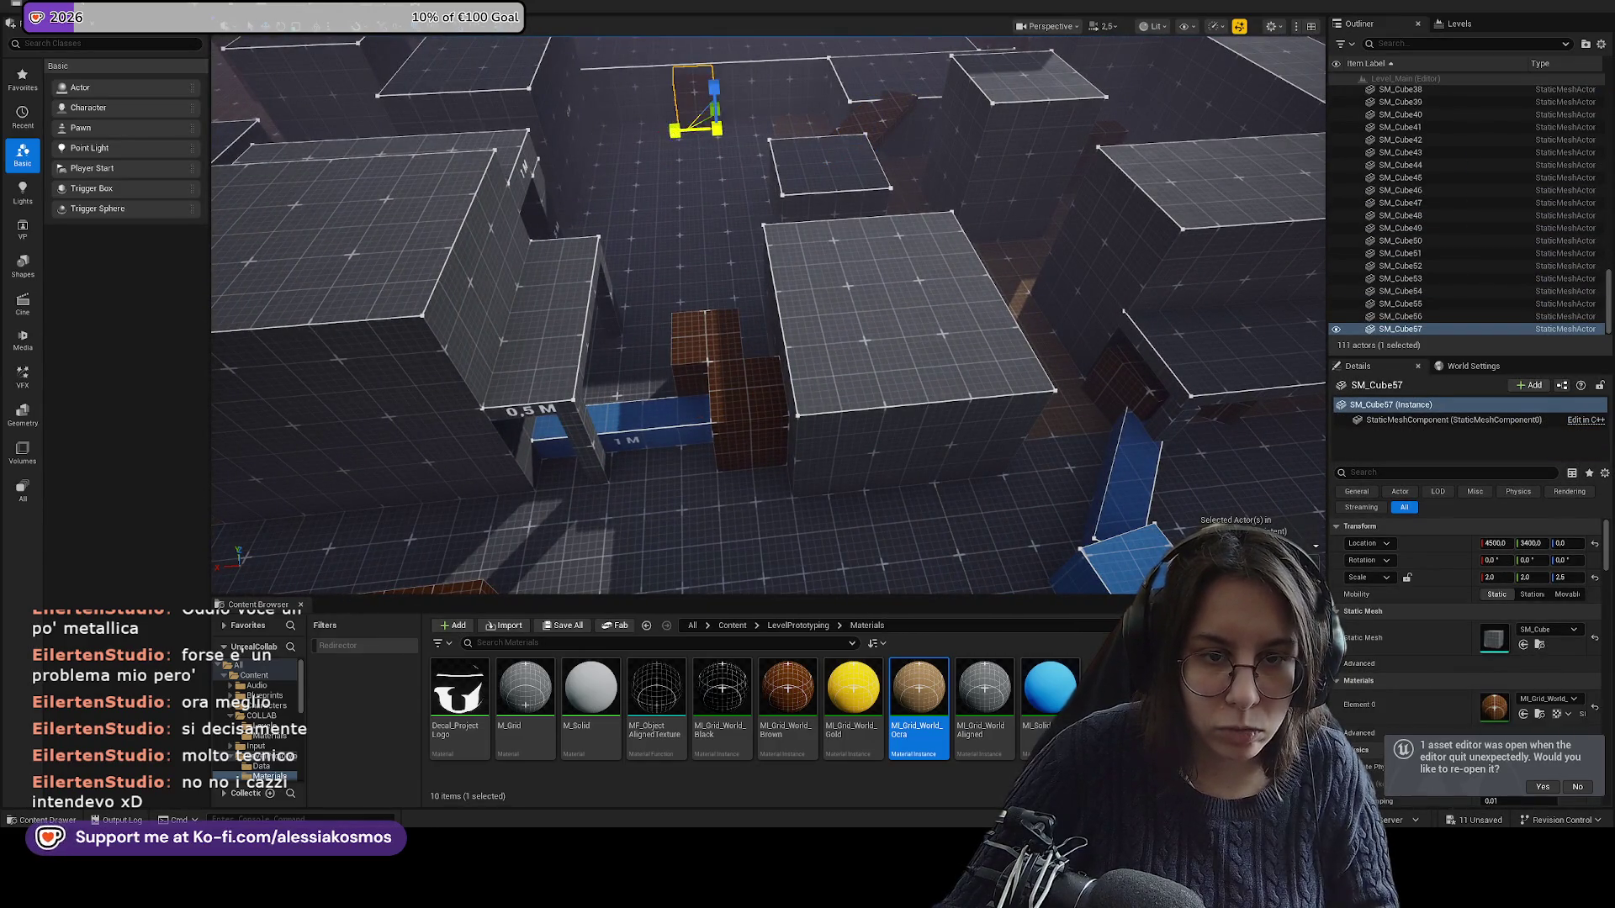
pyautogui.moveTo(678, 132); pyautogui.dragTo(719, 130)
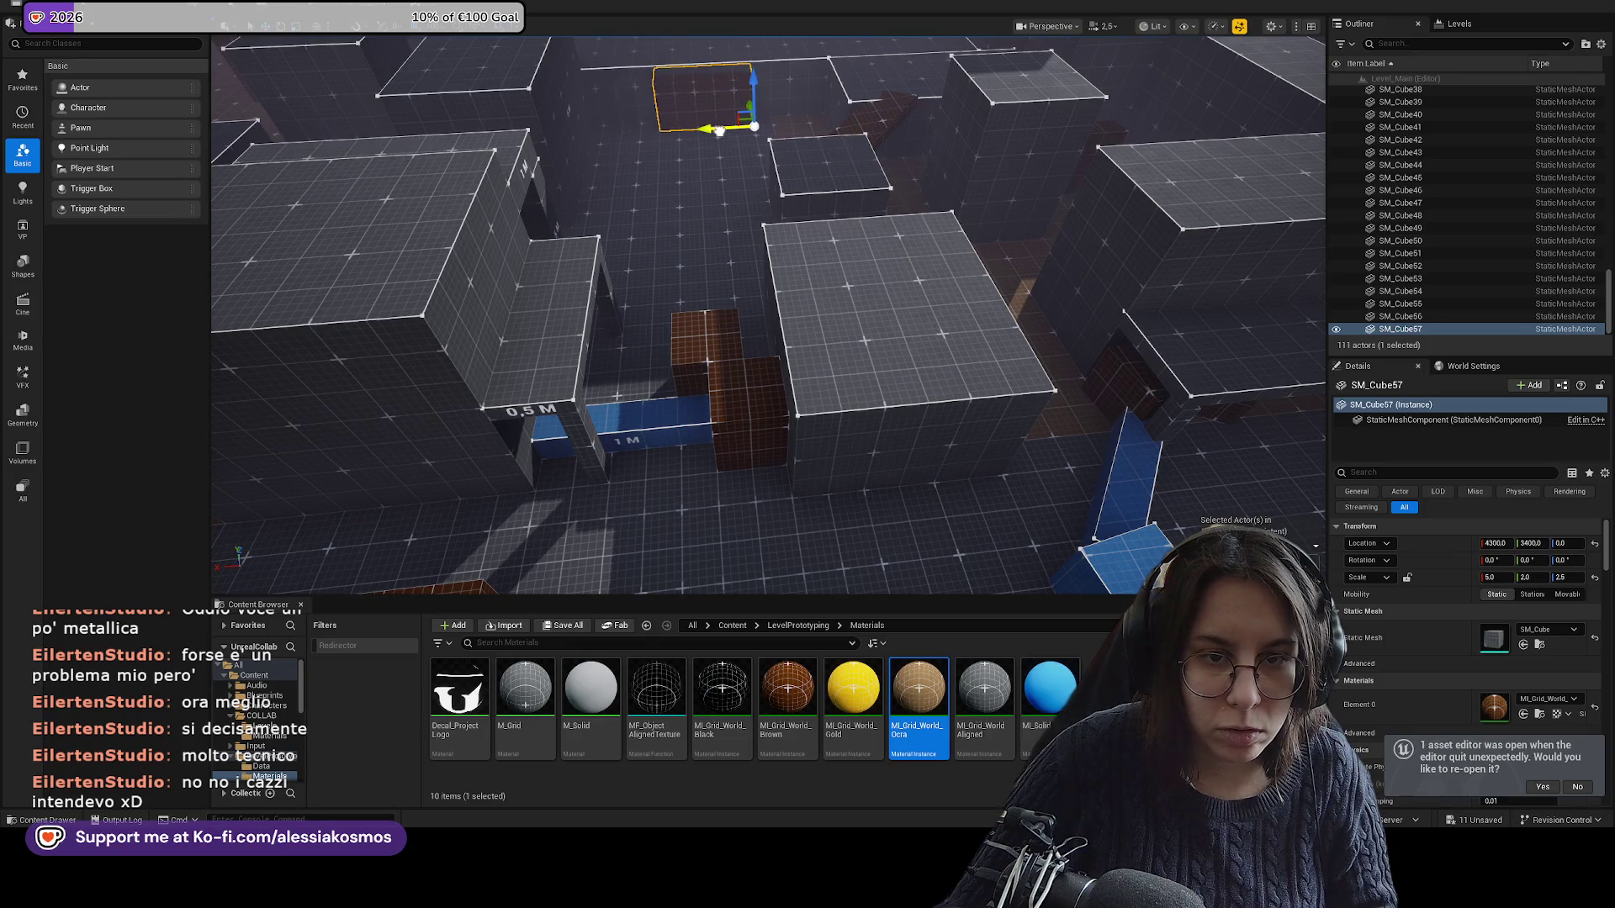
# Reset SM_Cube48 to M_Grid material and zero rotation, then rotate it to 0°, 90°, -90°.
pyautogui.scroll(5, 805, 461)
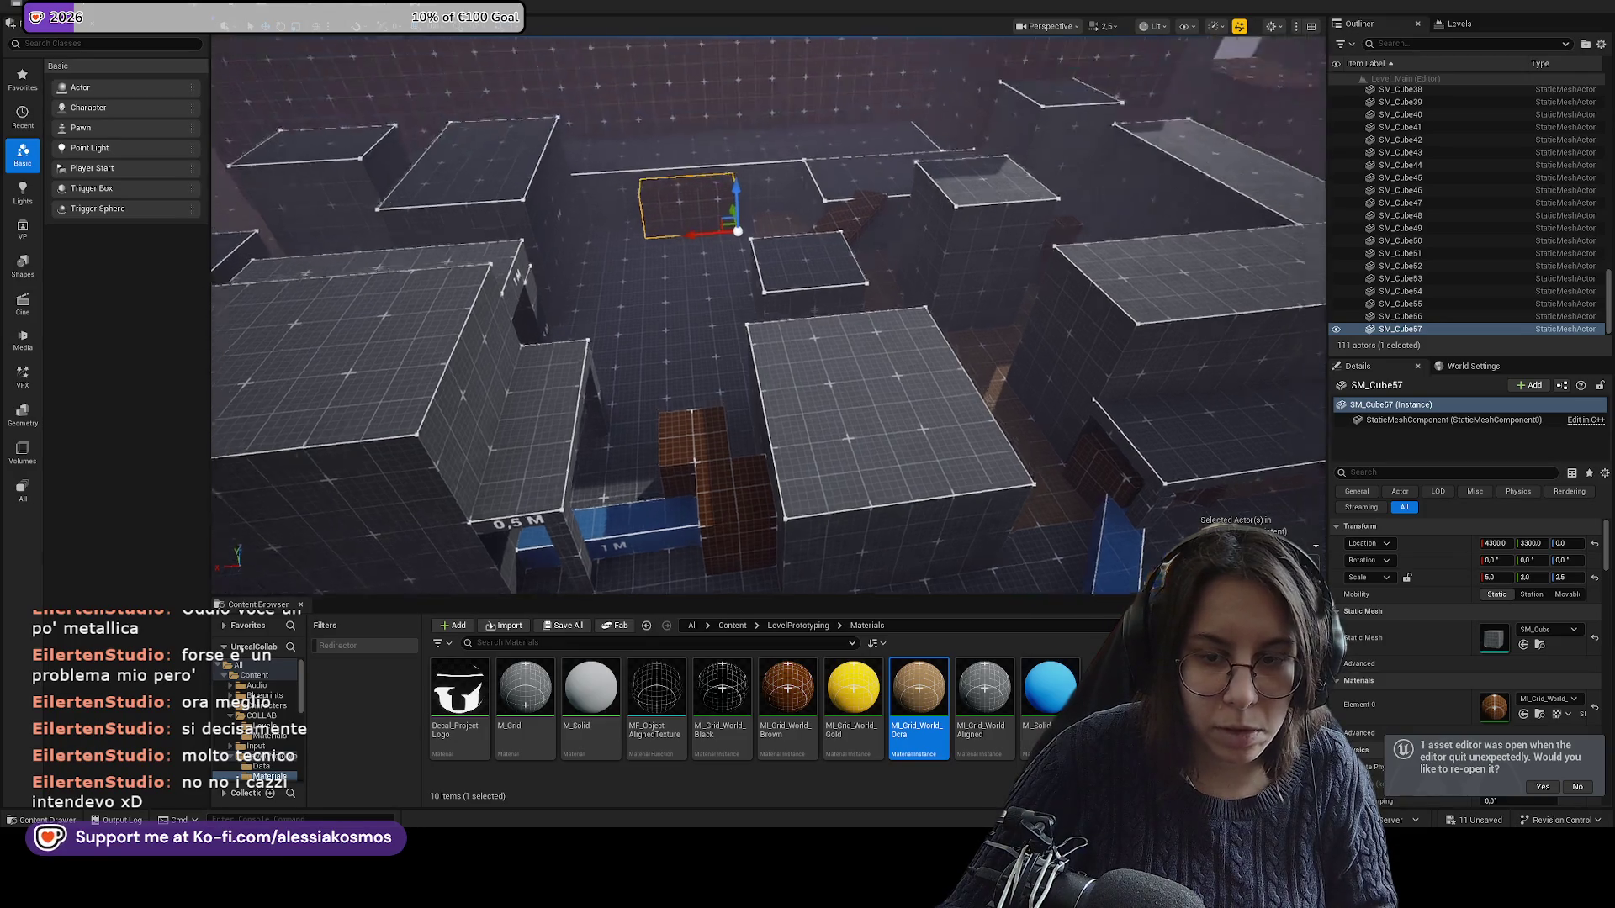
pyautogui.moveTo(769, 361)
pyautogui.mouseDown()
pyautogui.moveTo(715, 294)
pyautogui.moveTo(703, 228)
pyautogui.mouseUp()
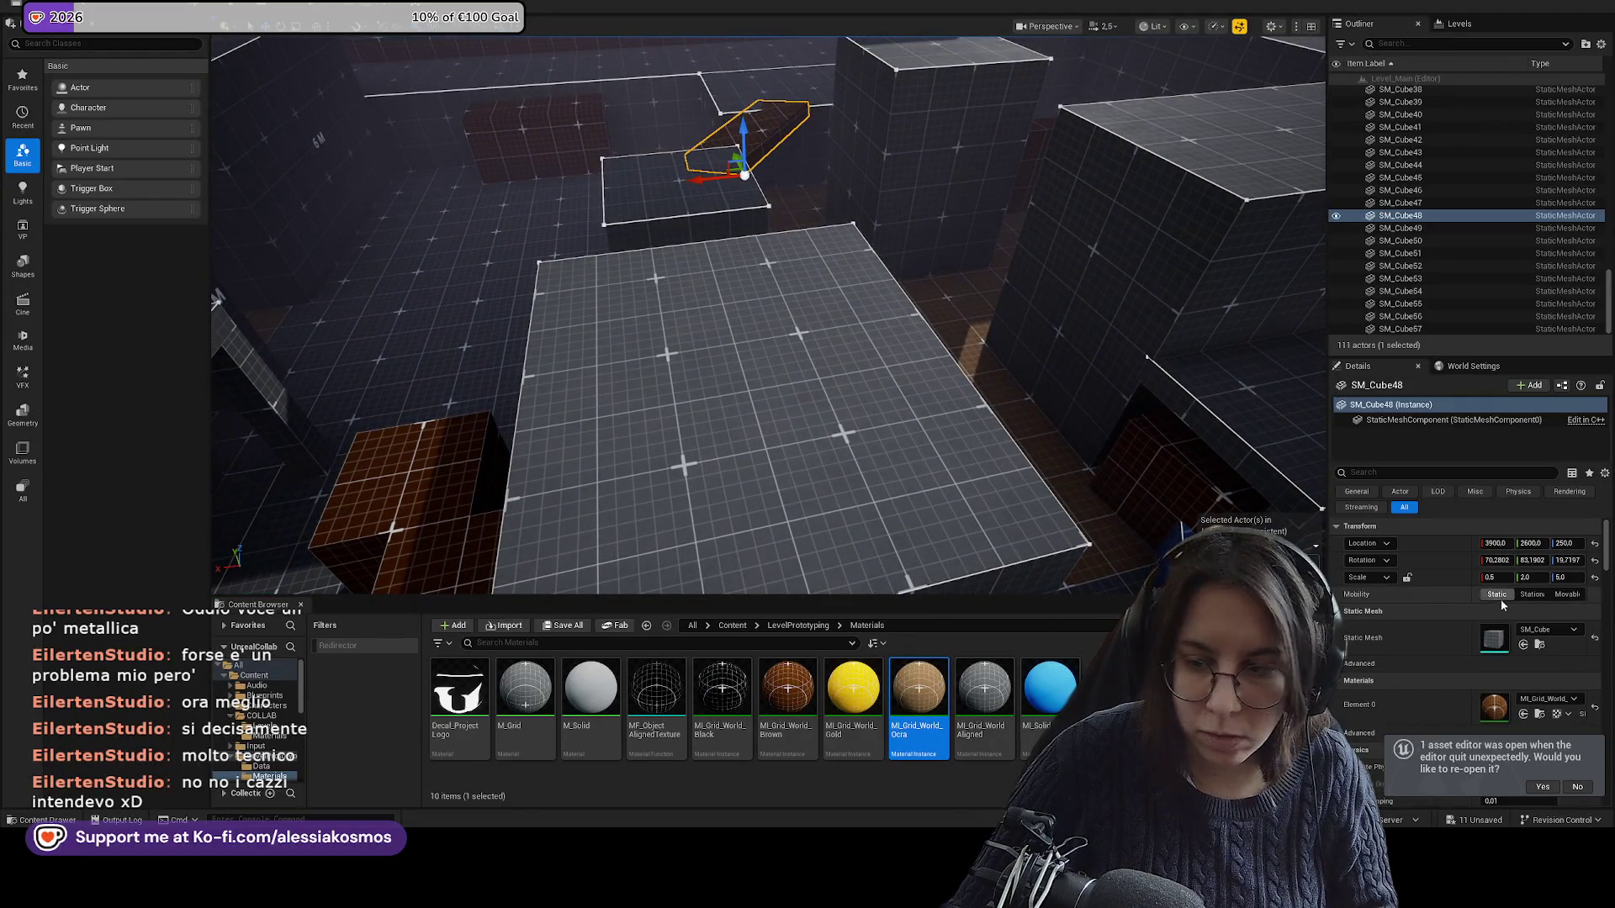
pyautogui.click(1596, 708)
pyautogui.moveTo(757, 336); pyautogui.dragTo(715, 362)
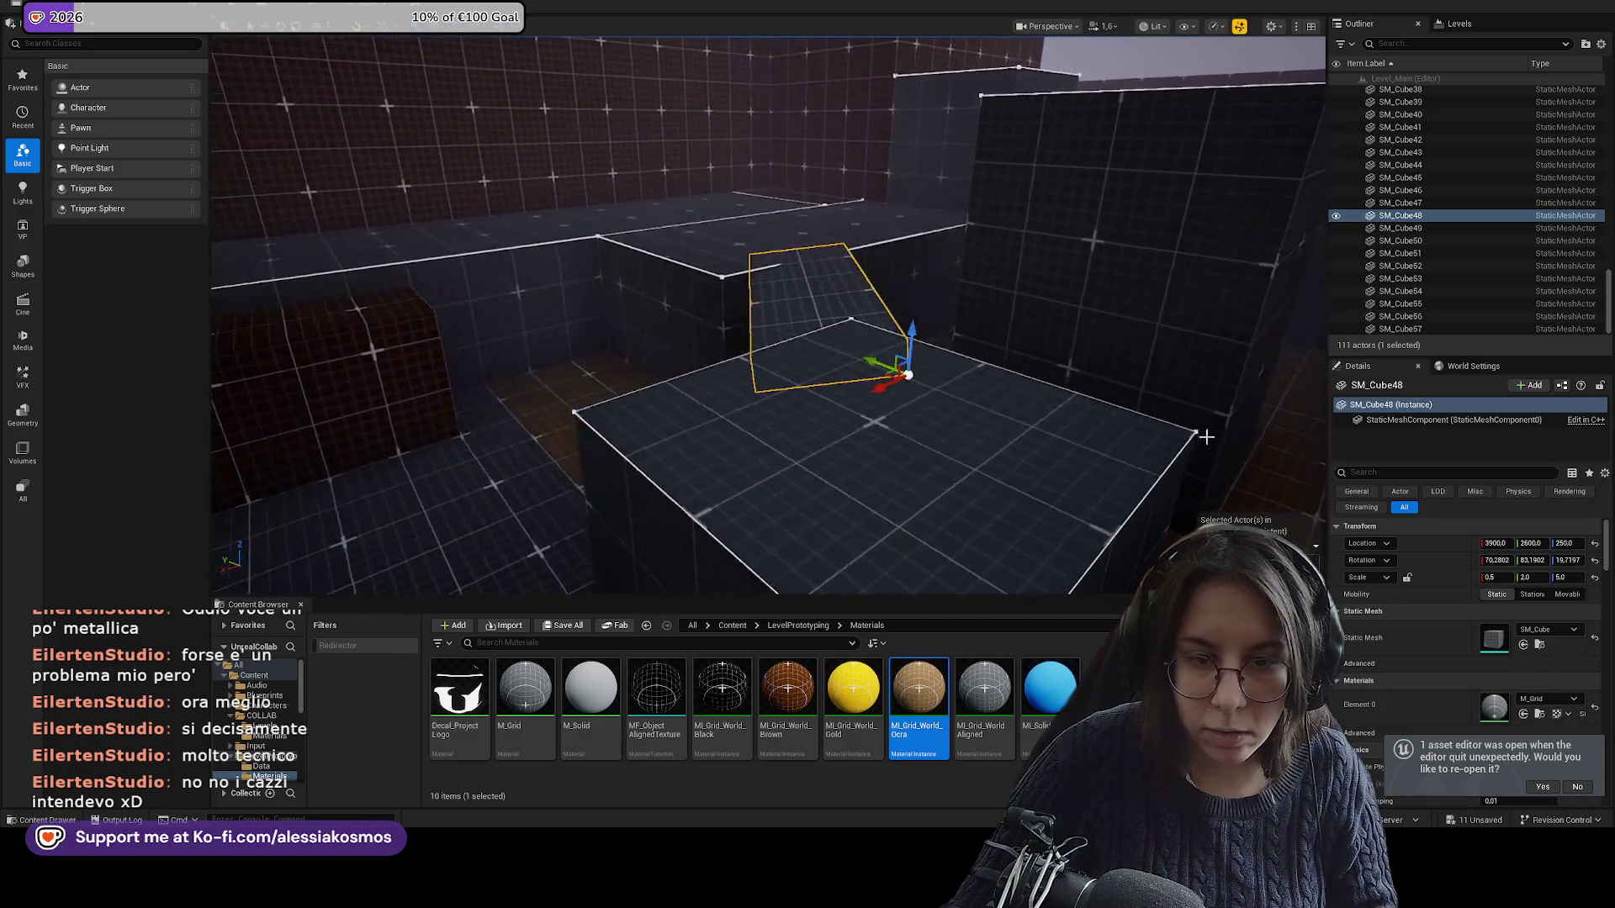
pyautogui.click(1594, 560)
pyautogui.moveTo(942, 404)
pyautogui.mouseDown()
pyautogui.moveTo(961, 414)
pyautogui.moveTo(917, 368)
pyautogui.moveTo(841, 404)
pyautogui.moveTo(867, 438)
pyautogui.mouseUp()
pyautogui.press('e')
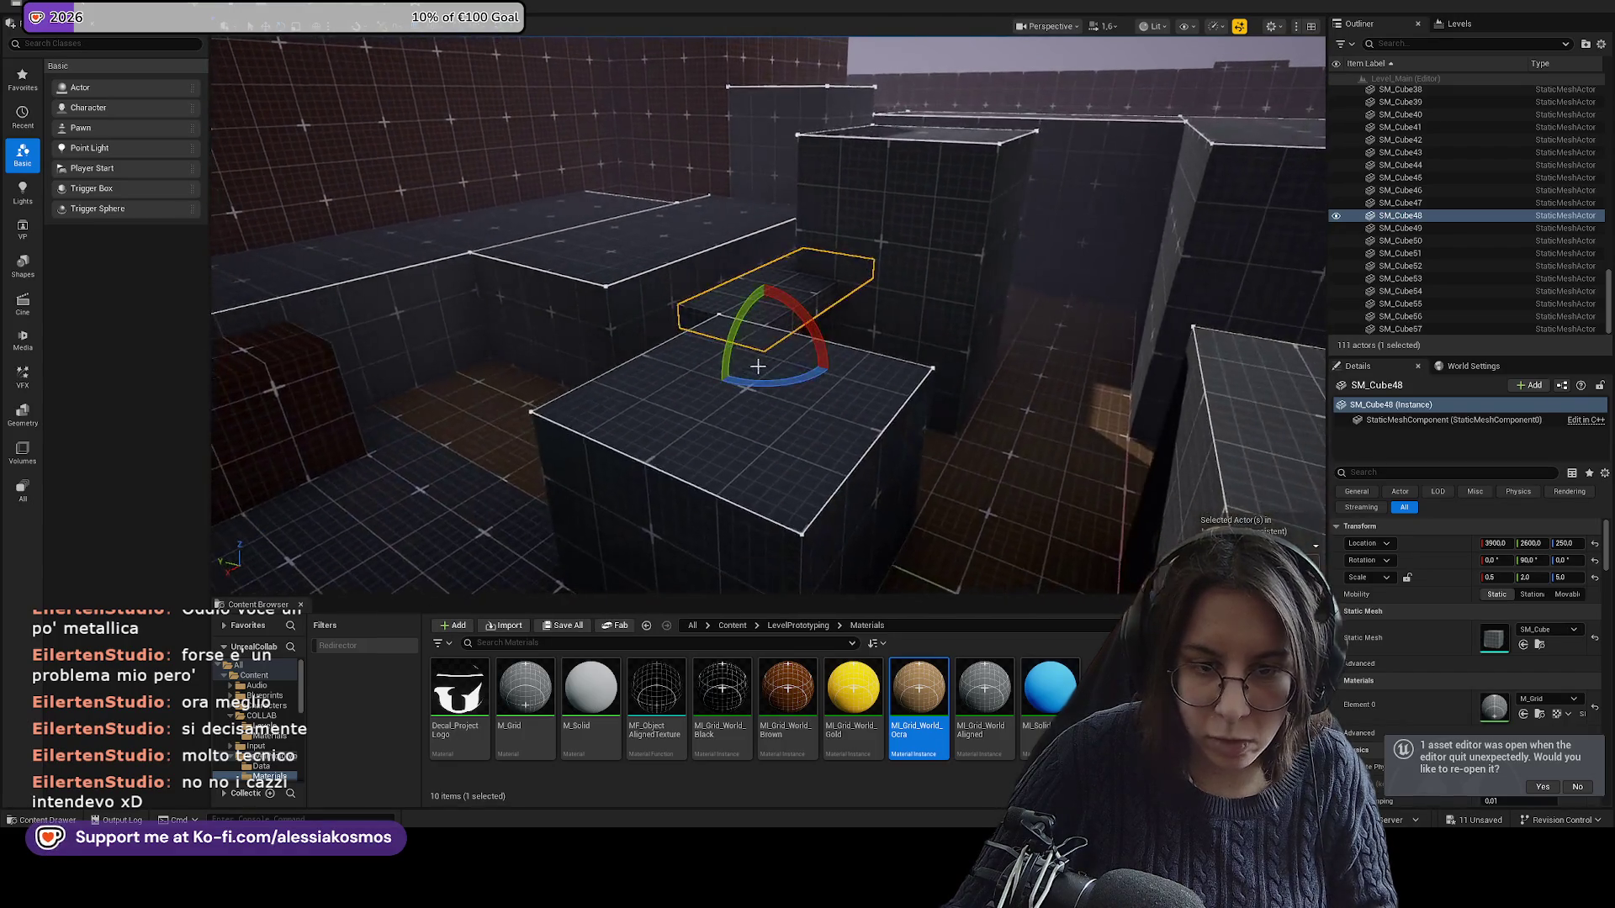
pyautogui.moveTo(757, 387)
pyautogui.mouseDown()
pyautogui.moveTo(779, 384)
pyautogui.moveTo(715, 381)
pyautogui.moveTo(965, 240)
pyautogui.mouseUp()
# Copy the blue hex colour from LevelBlock_Traversable58's surface colour.
pyautogui.click(965, 241)
pyautogui.scroll(-3, 1516, 684)
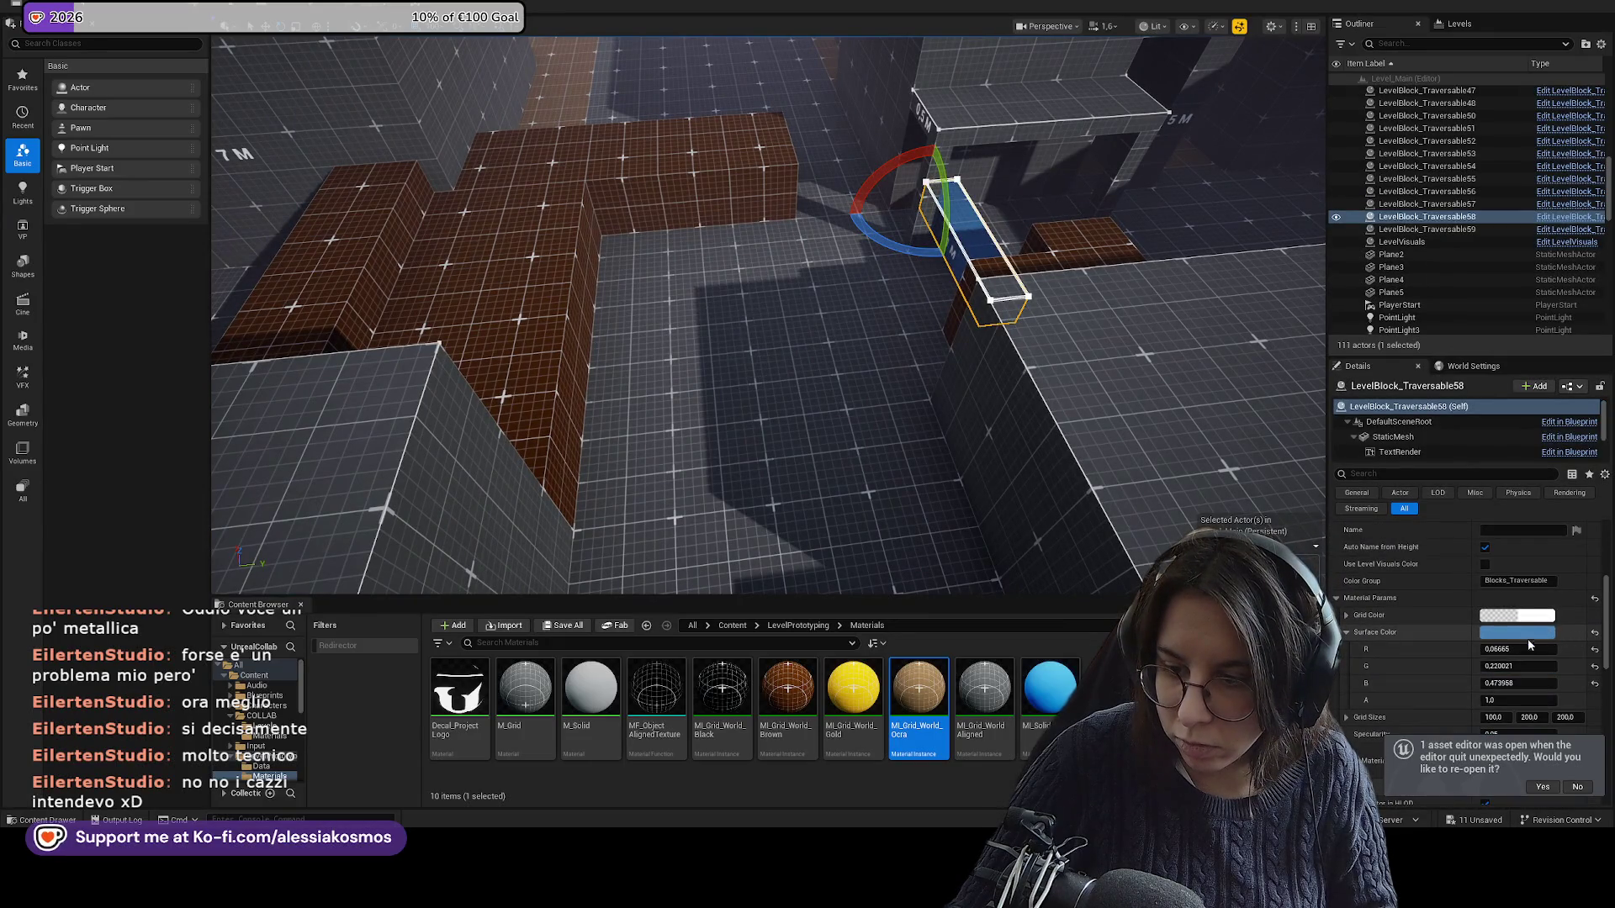
pyautogui.click(1523, 635)
pyautogui.click(1492, 695)
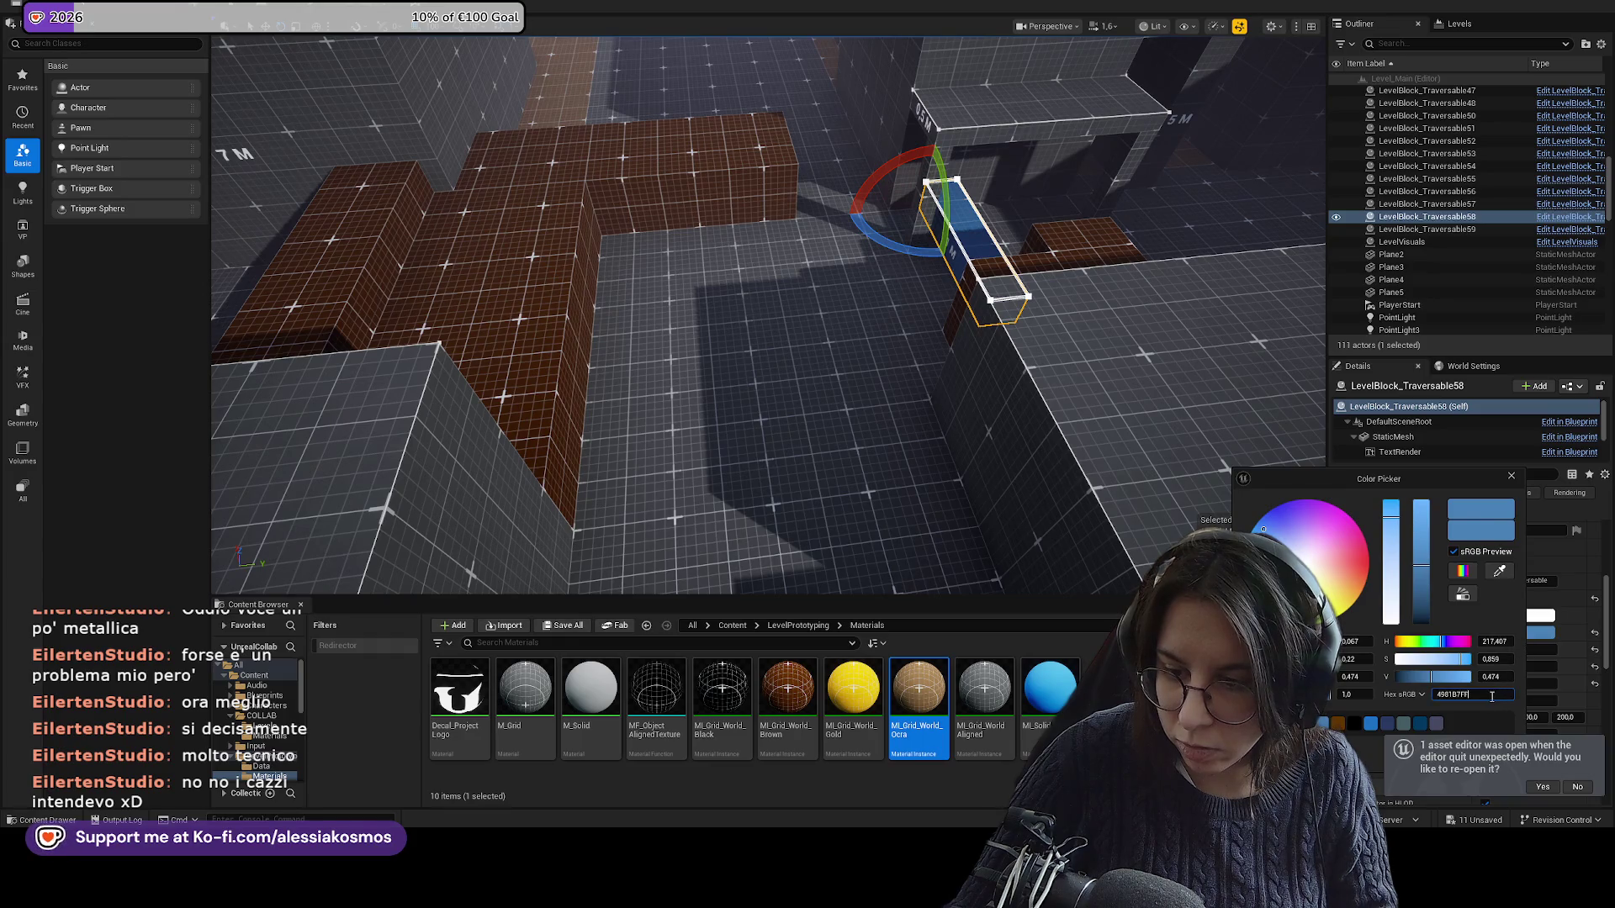
pyautogui.click(968, 547)
# Duplicate MI_Grid_World_Ocra, set the copy's Surface Color to 4981B7, and save it.
pyautogui.click(919, 699)
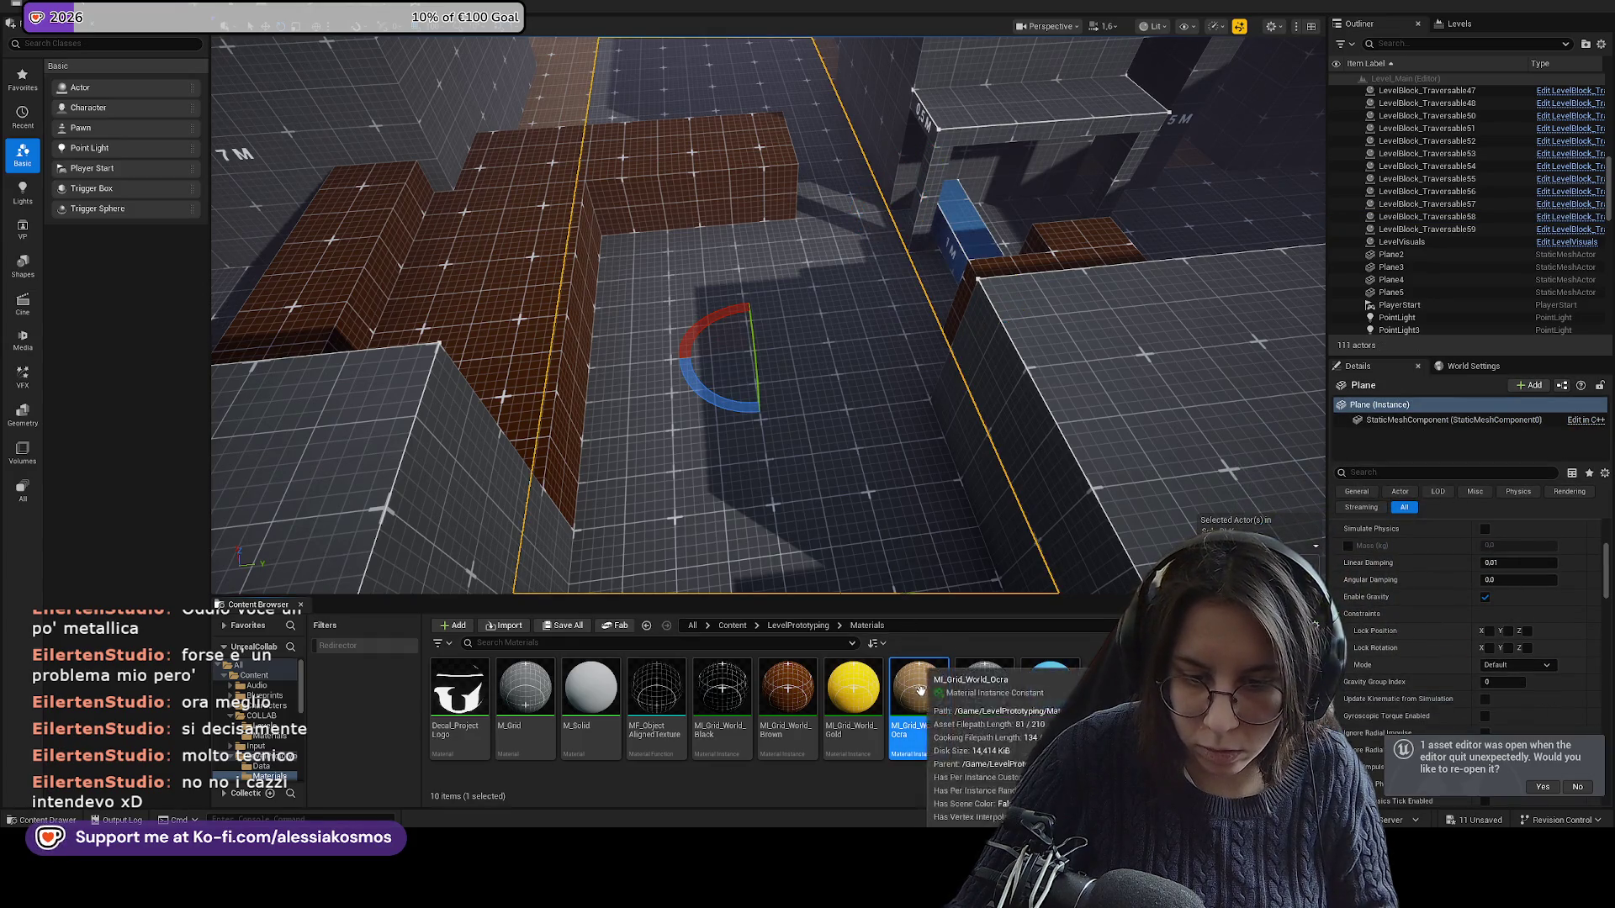
pyautogui.hotkey('ctrl', 'd')
pyautogui.doubleClick(984, 700)
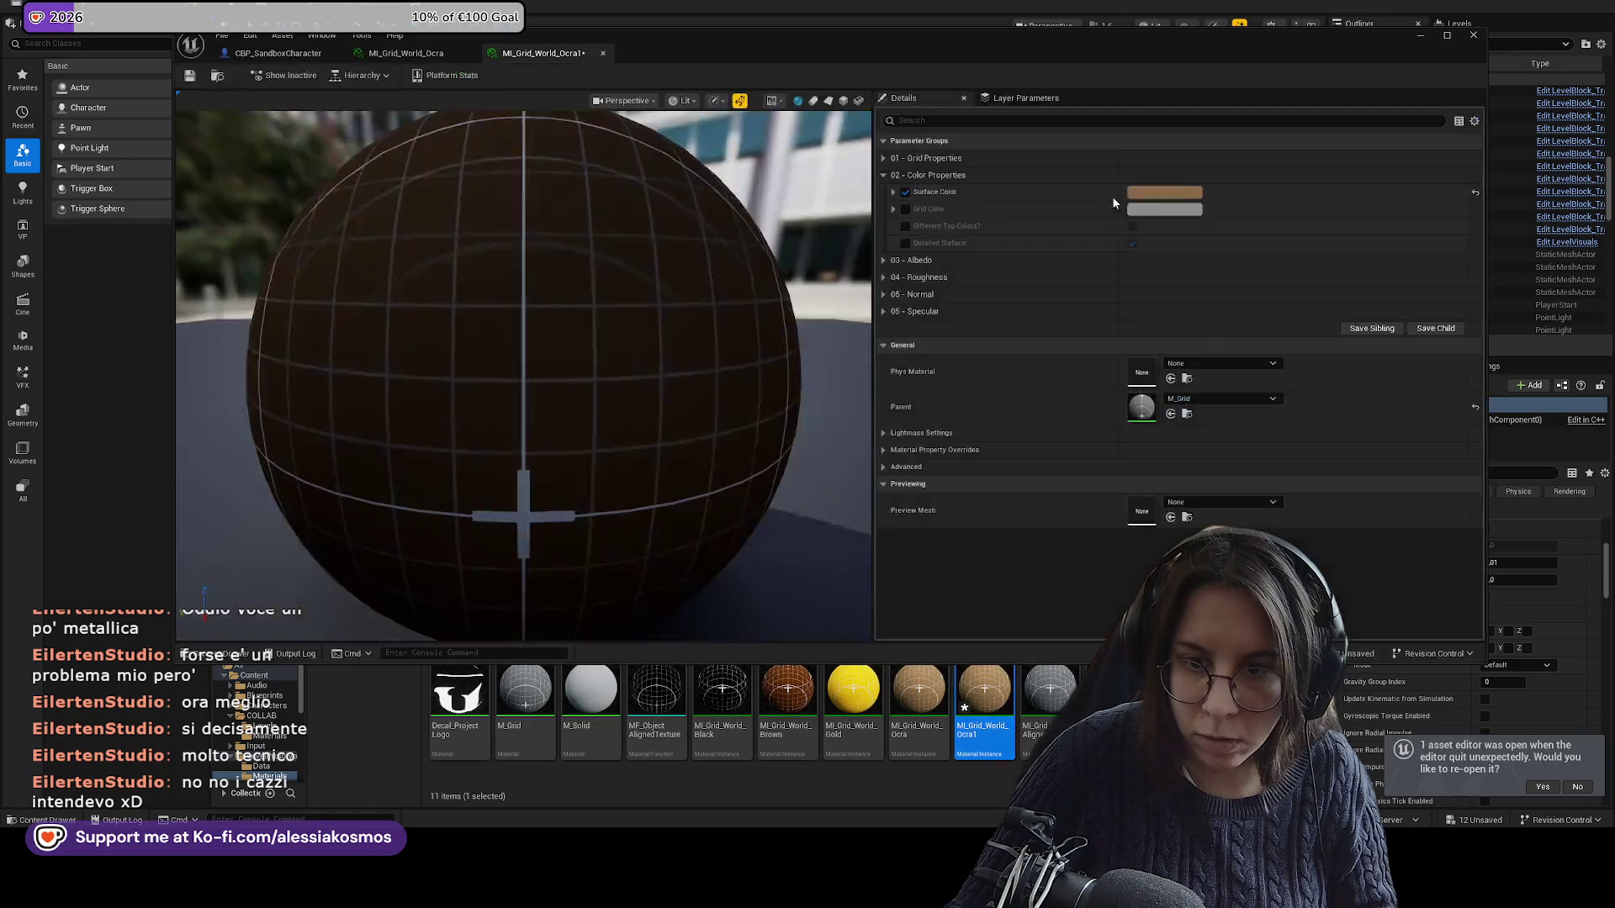
pyautogui.click(1164, 191)
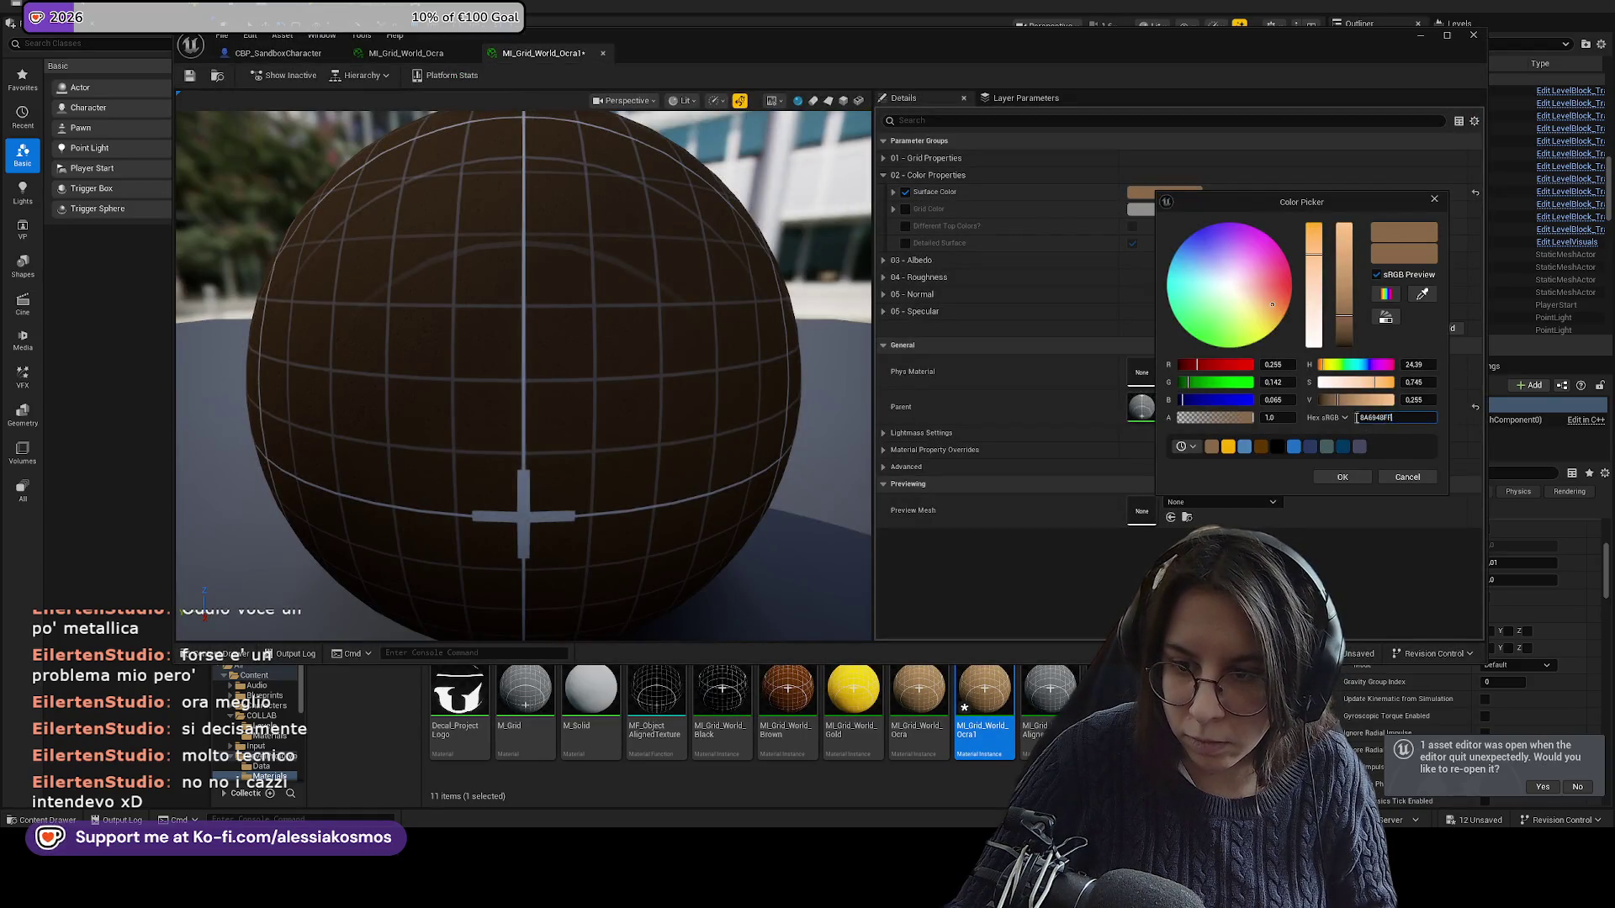
pyautogui.click(1346, 477)
pyautogui.click(190, 75)
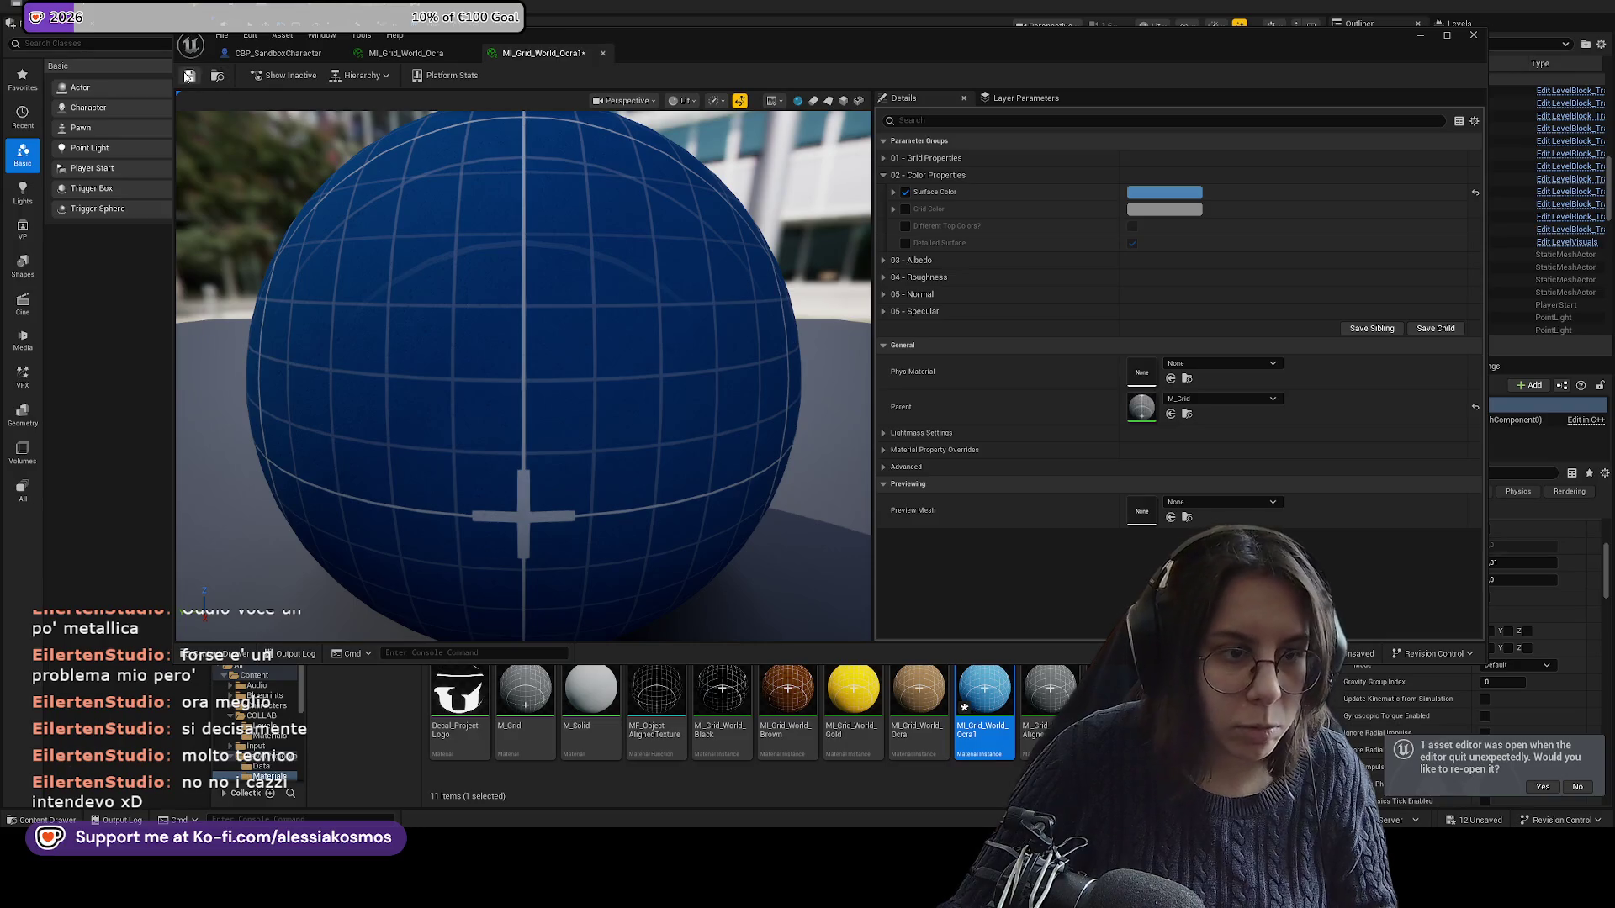
pyautogui.click(1420, 35)
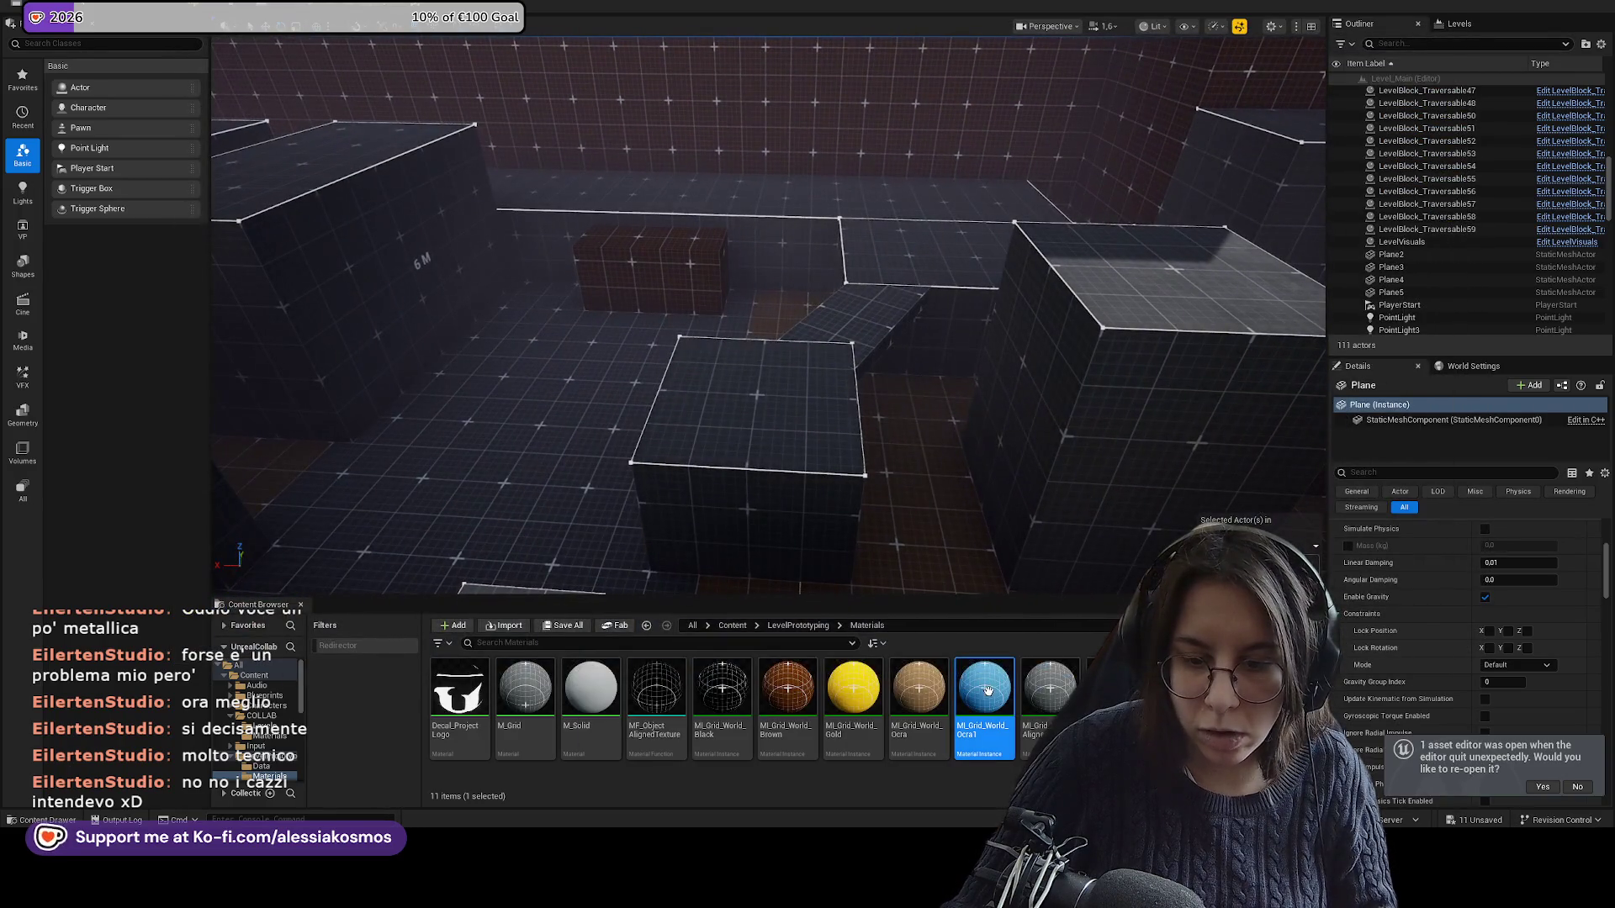
# Apply the blue material to plank SM_Cube48 and rename it MI_Grid_World_Blue, fixing redirectors.
pyautogui.moveTo(984, 701); pyautogui.dragTo(875, 332)
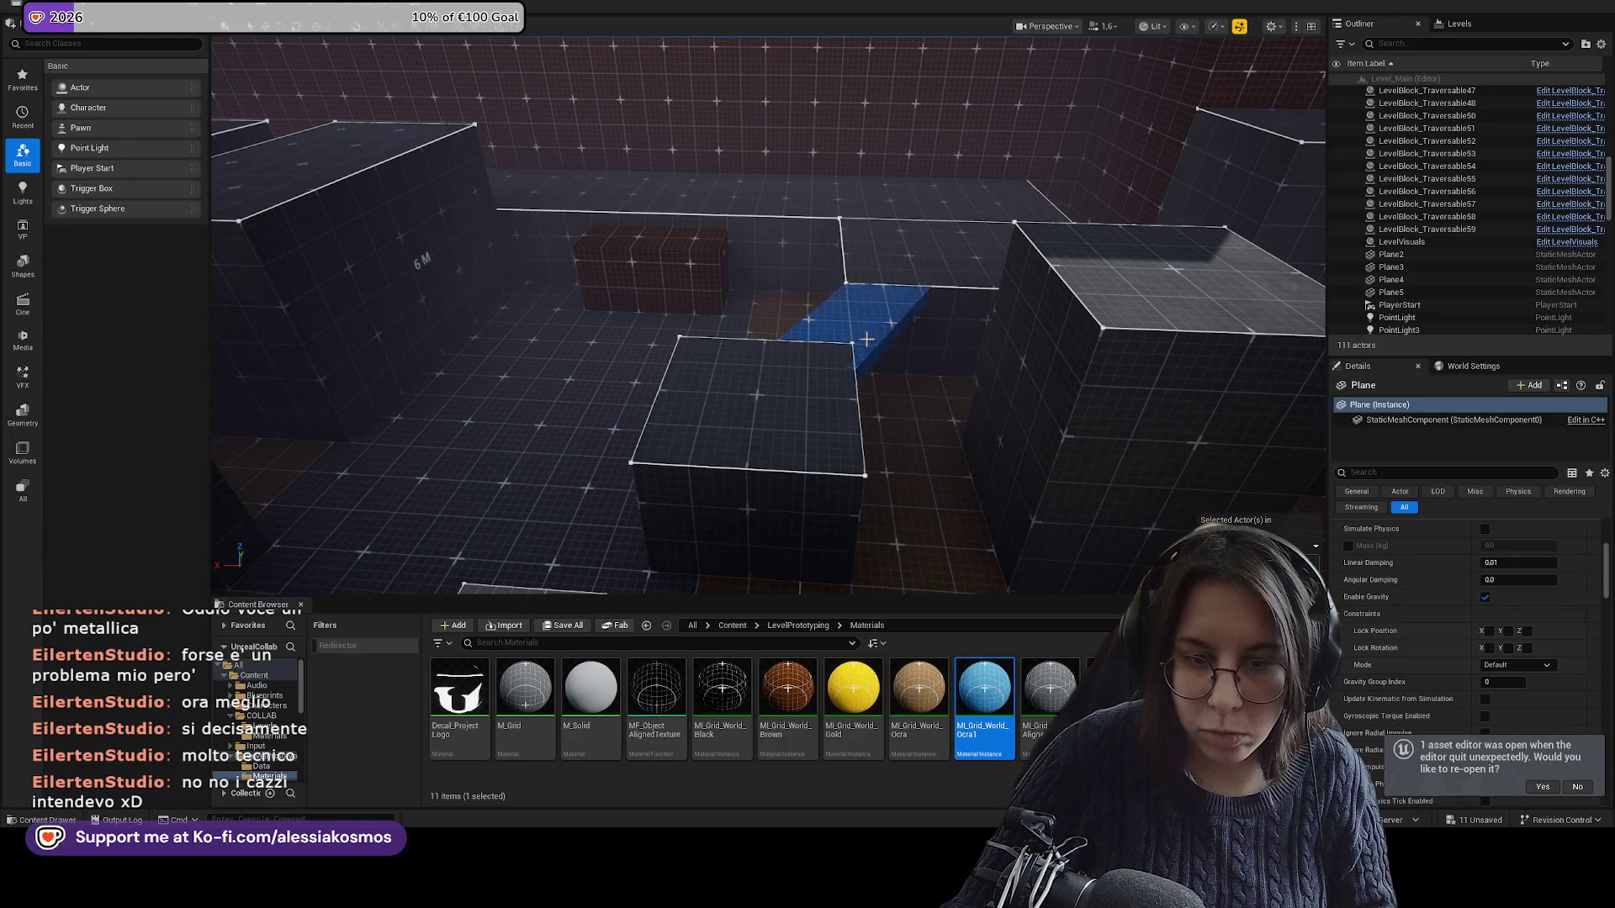
pyautogui.click(882, 345)
pyautogui.click(976, 730)
pyautogui.press('Home')
pyautogui.press('Delete')
pyautogui.press('Delete')
pyautogui.press('Delete')
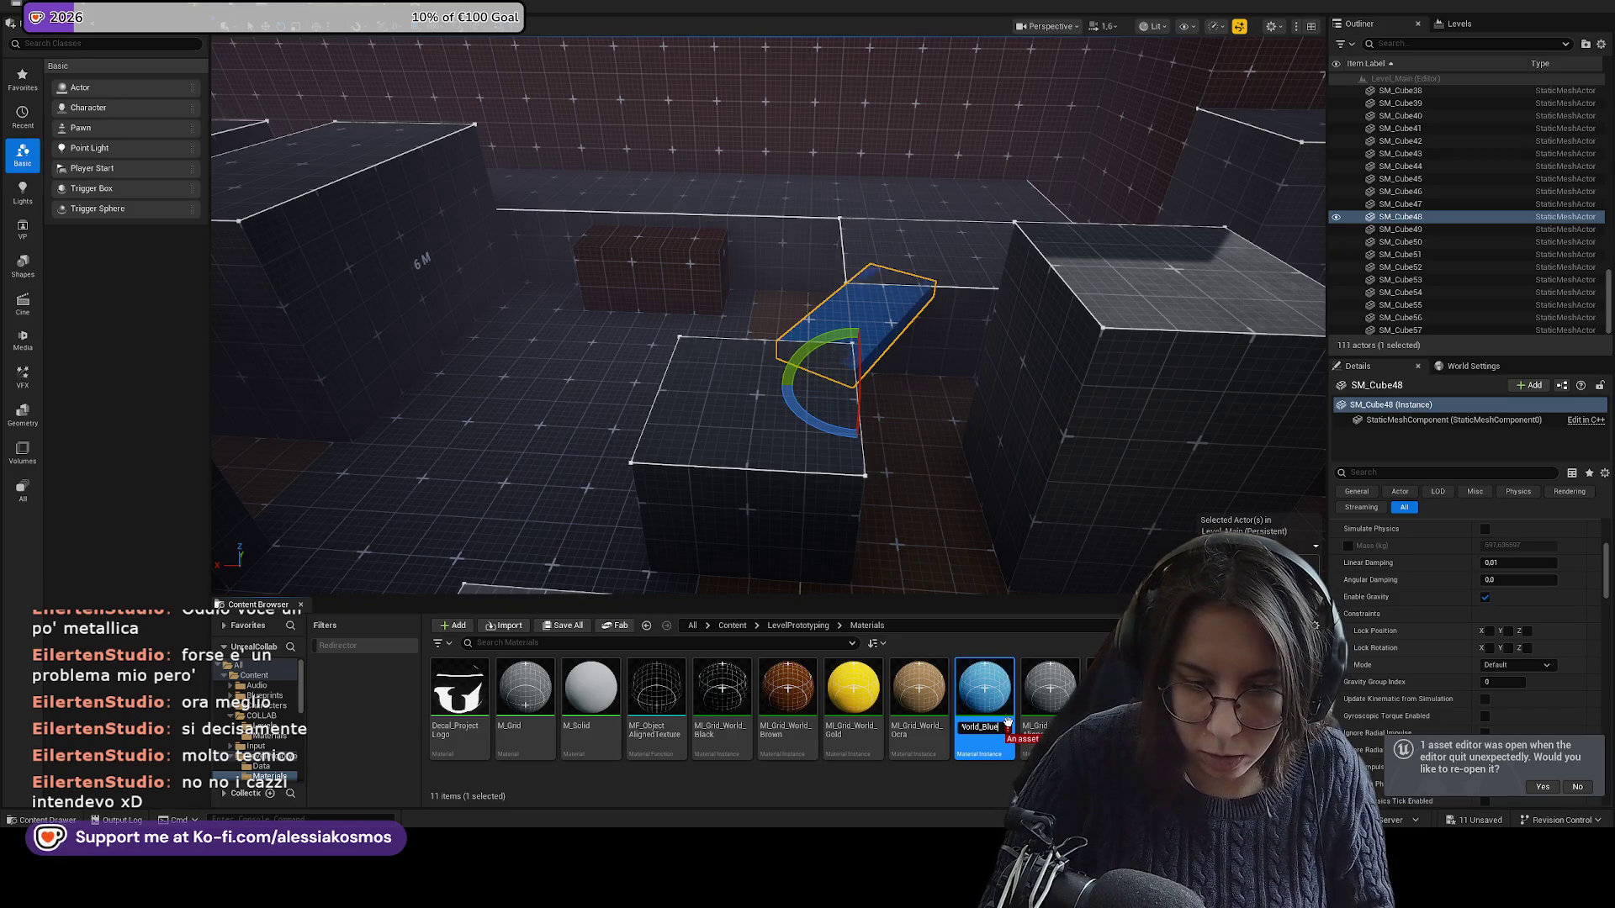
pyautogui.press('Return')
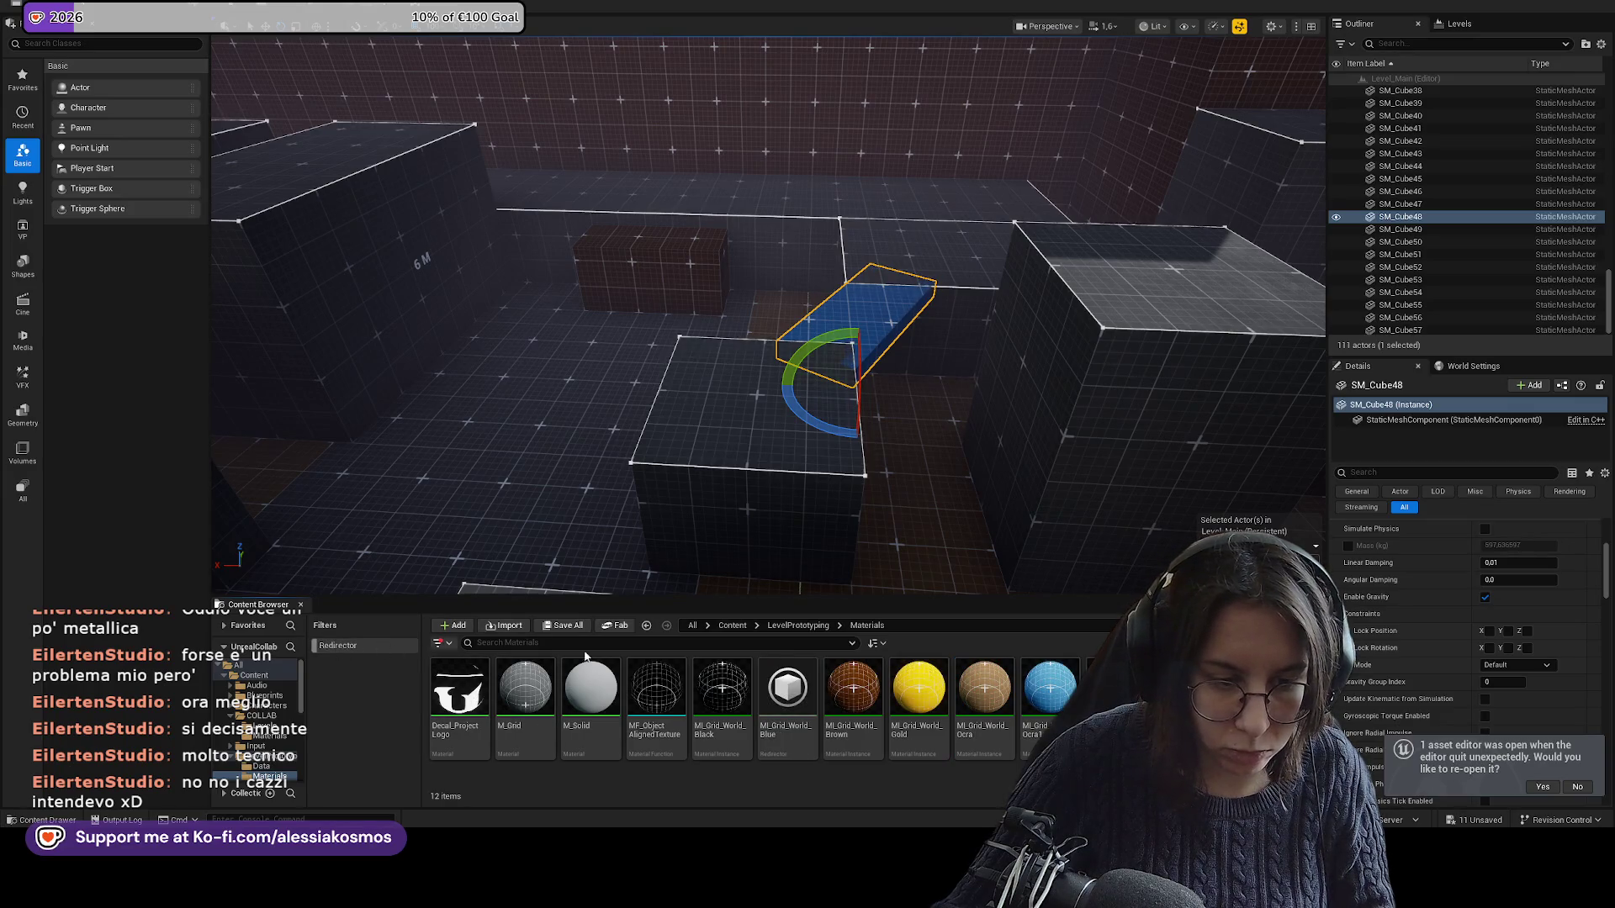
pyautogui.rightClick(787, 690)
pyautogui.click(812, 360)
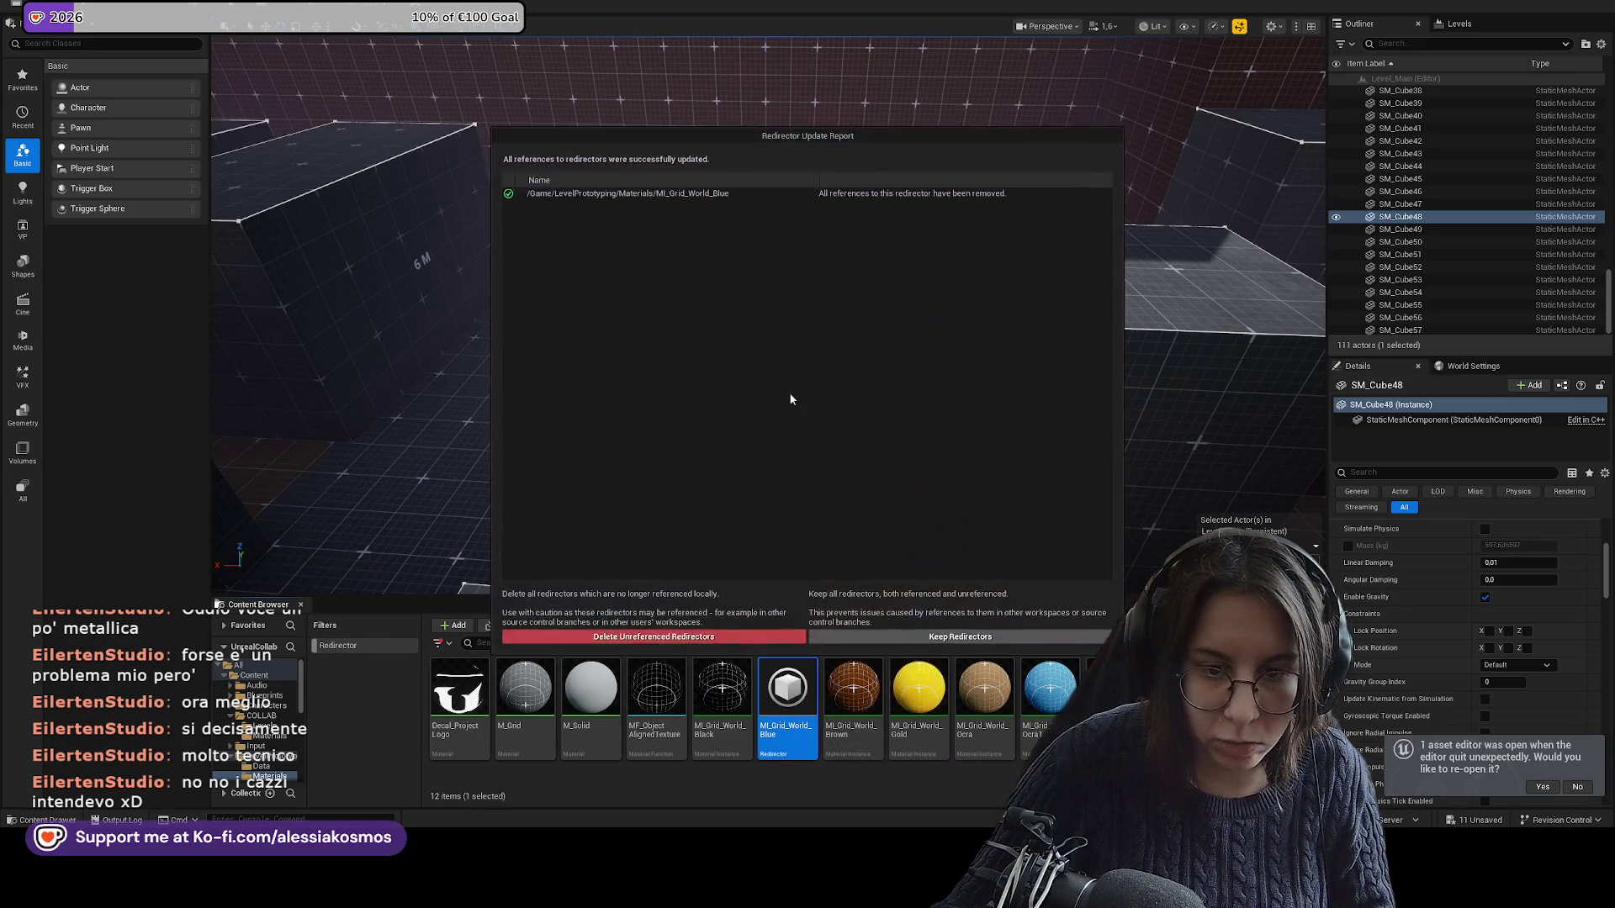
pyautogui.click(721, 637)
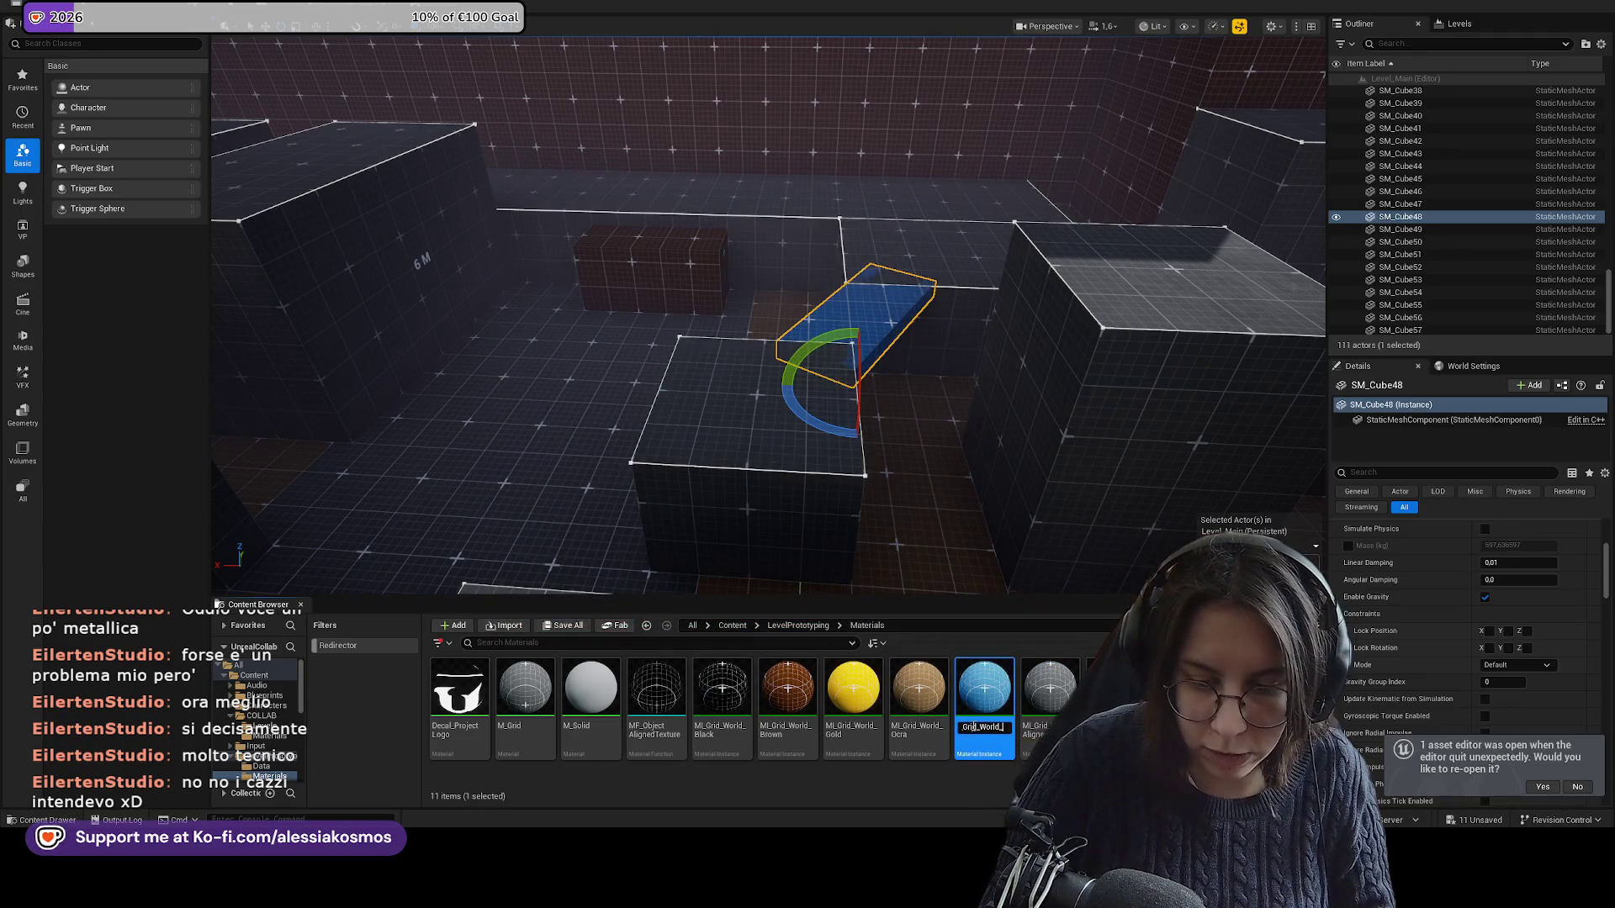
pyautogui.press('Return')
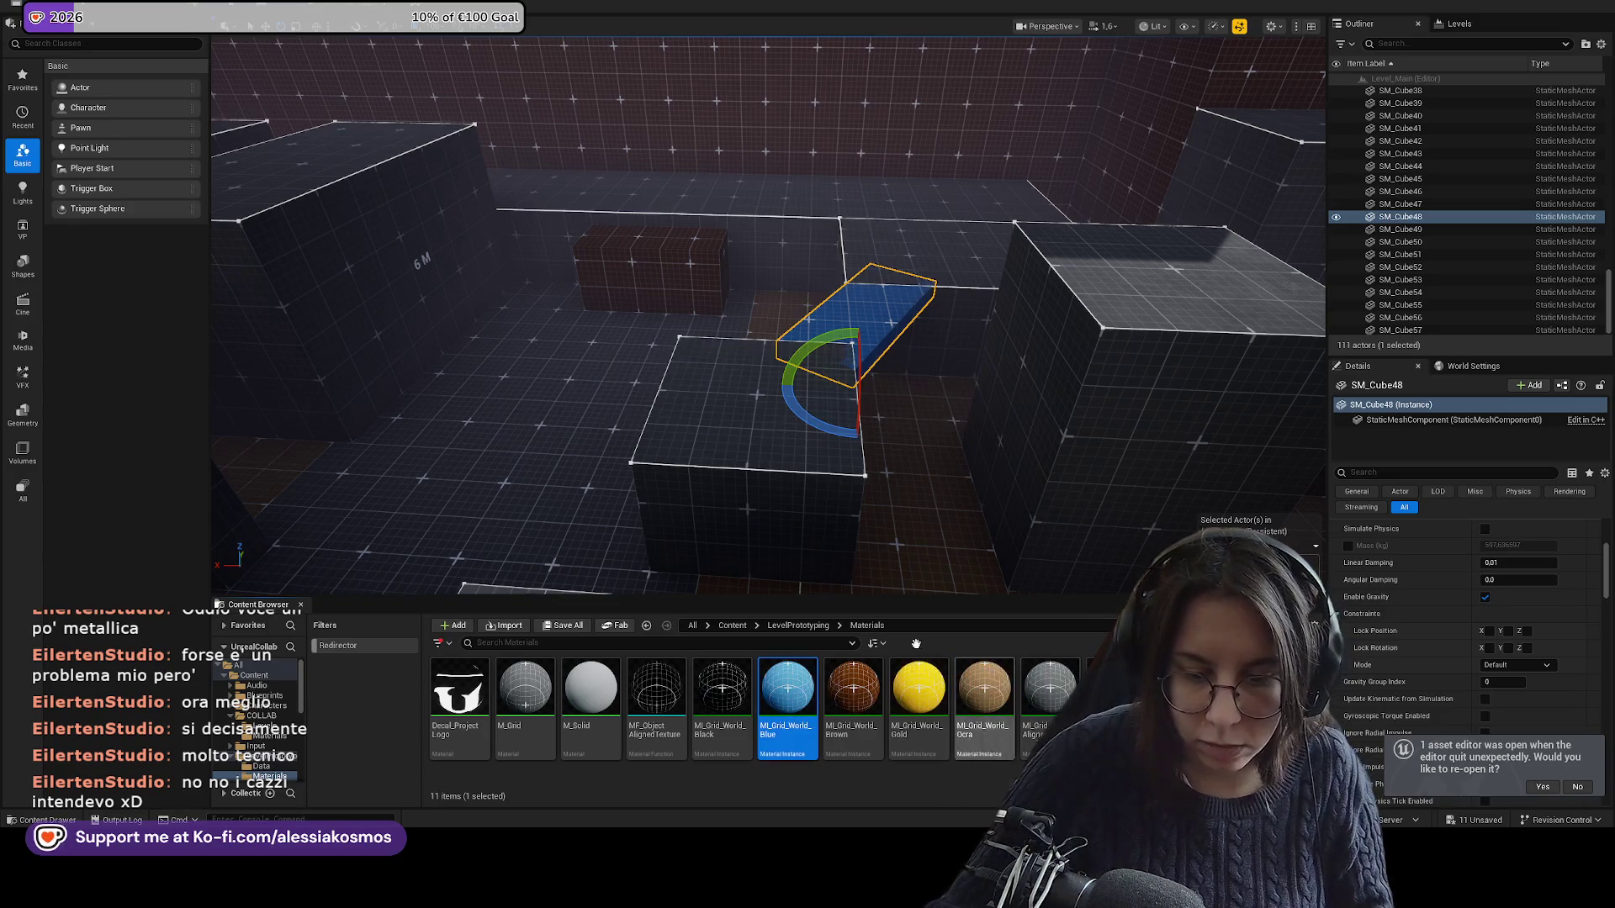
# Apply MI_Grid_World_Blue to ramp SM_Cube44 and search the Content folder for 'wed'.
pyautogui.click(993, 391)
pyautogui.moveTo(993, 391)
pyautogui.mouseDown()
pyautogui.moveTo(718, 147)
pyautogui.moveTo(723, 105)
pyautogui.moveTo(740, 84)
pyautogui.moveTo(816, 93)
pyautogui.moveTo(799, 143)
pyautogui.mouseUp()
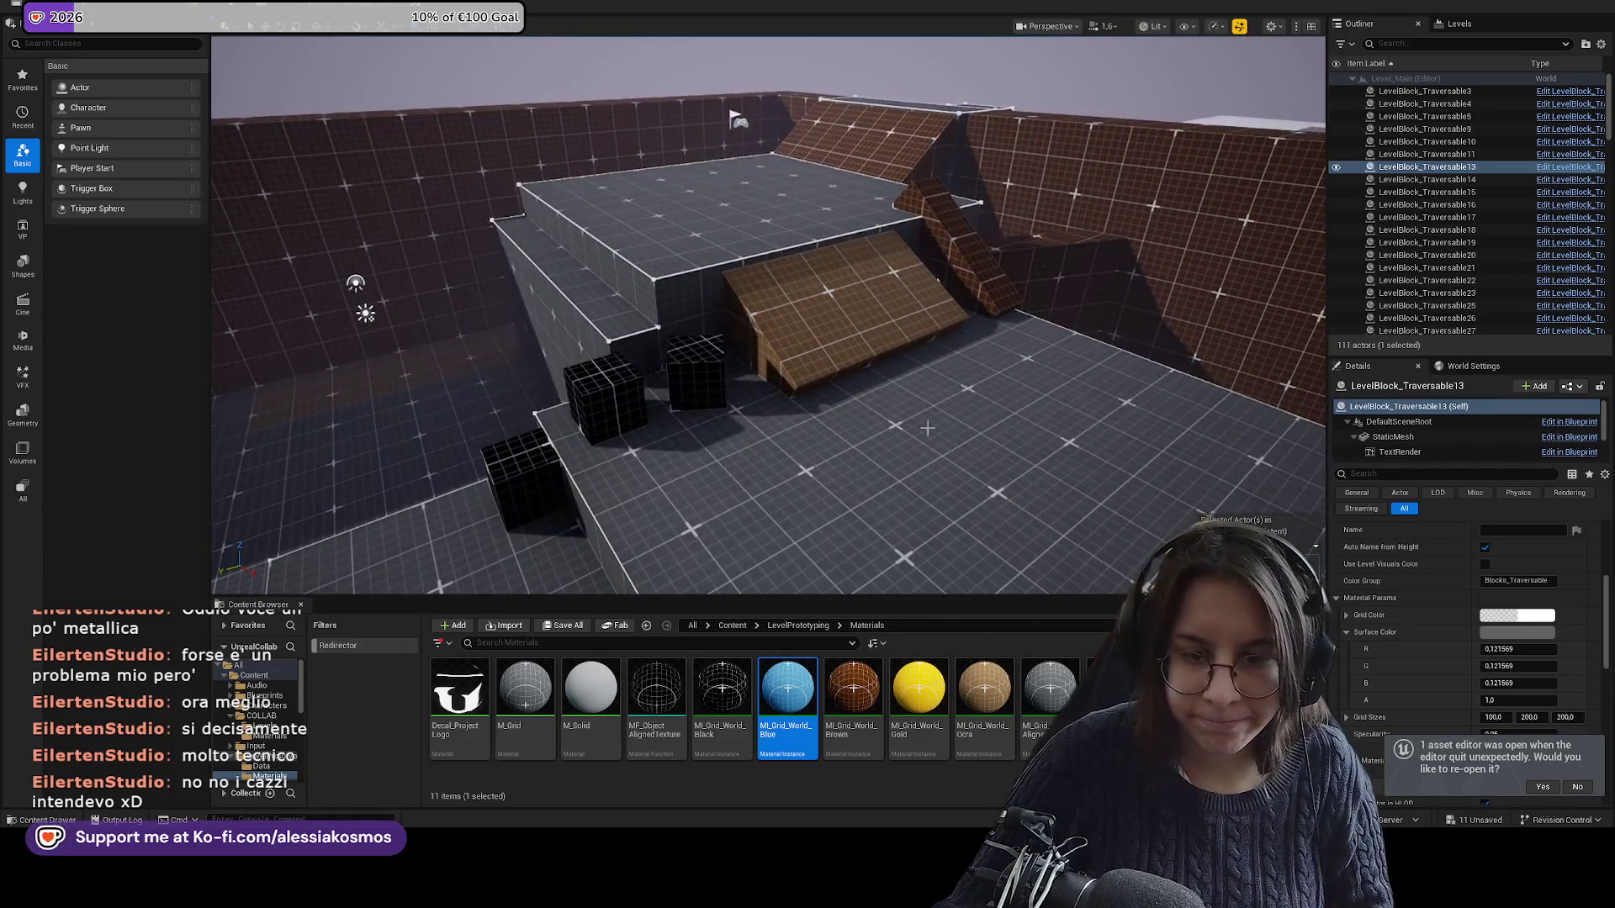
pyautogui.moveTo(788, 706); pyautogui.dragTo(831, 332)
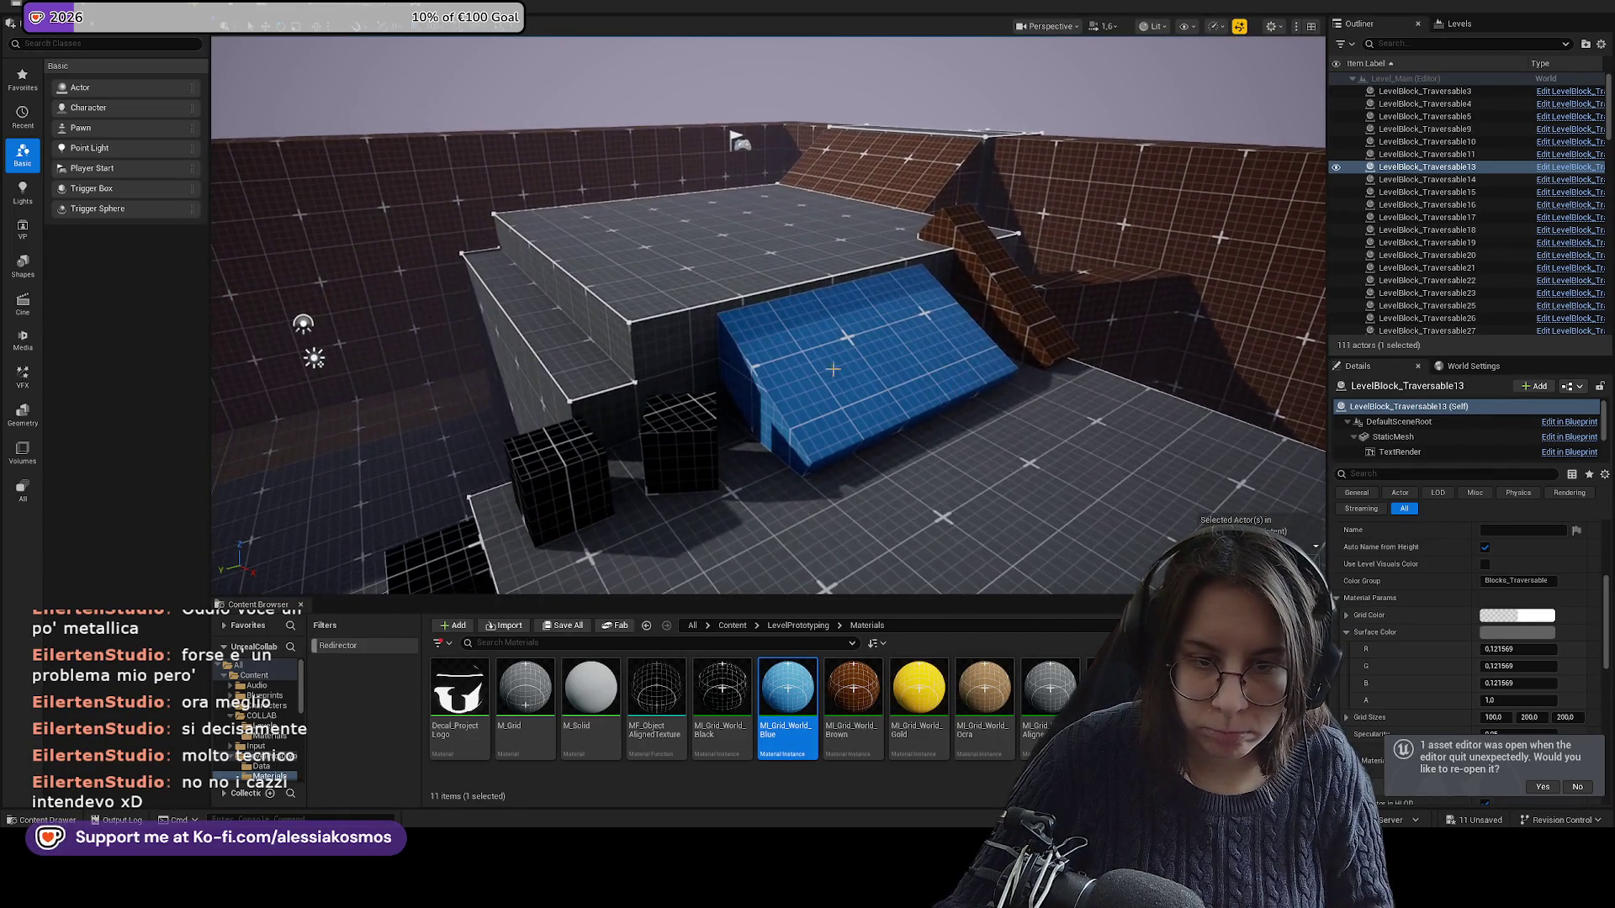
pyautogui.click(841, 362)
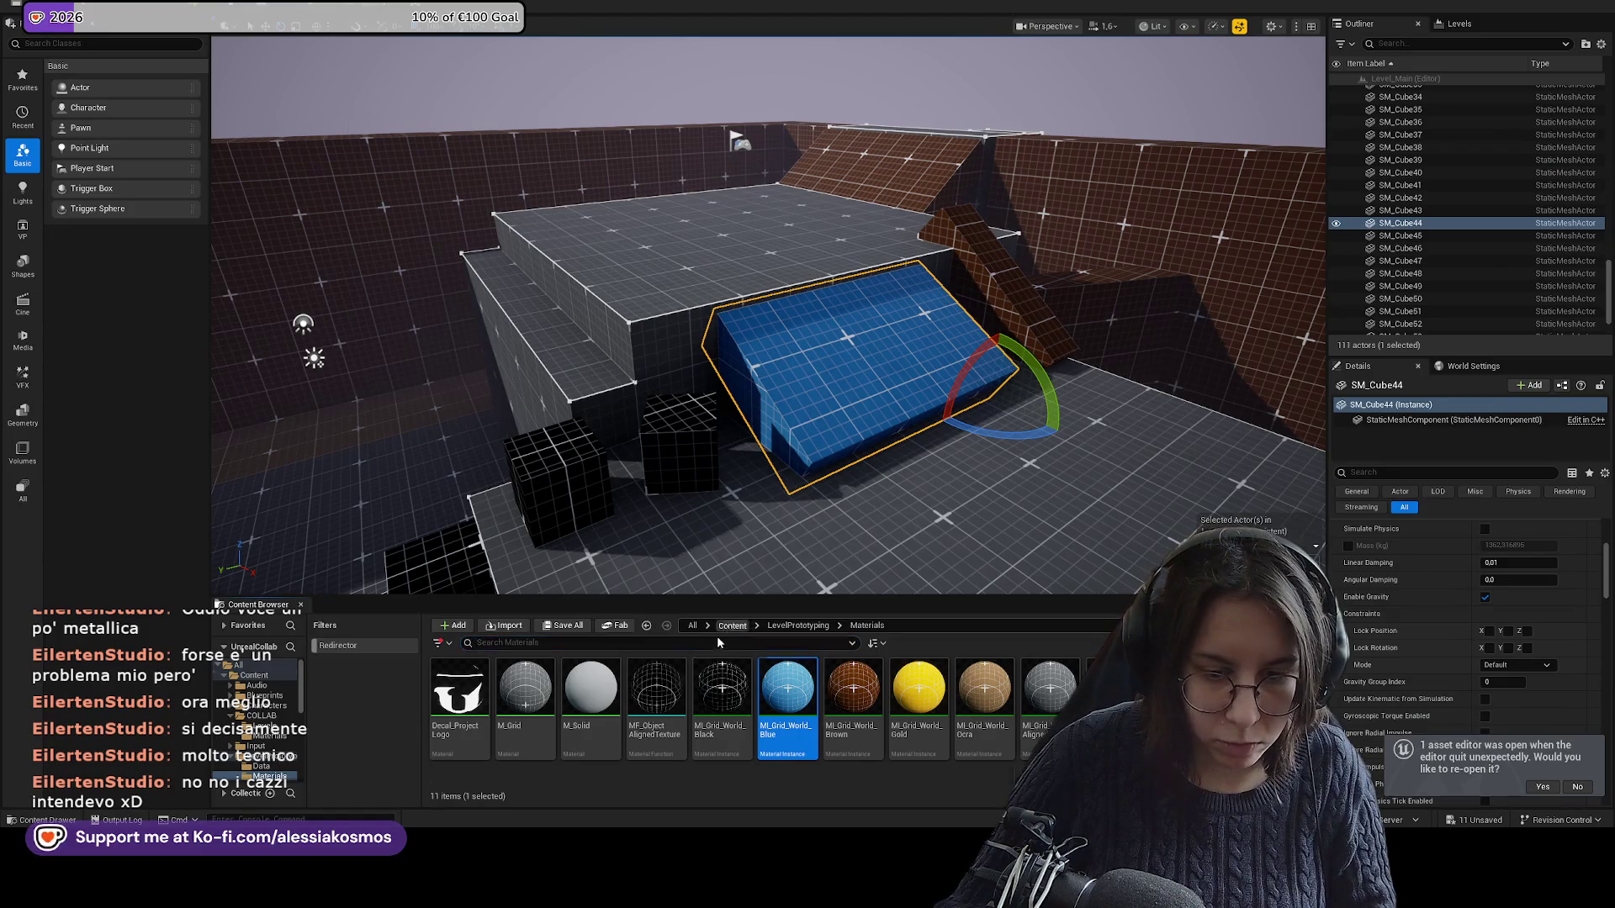
pyautogui.click(720, 629)
pyautogui.click(693, 648)
pyautogui.write('wed')
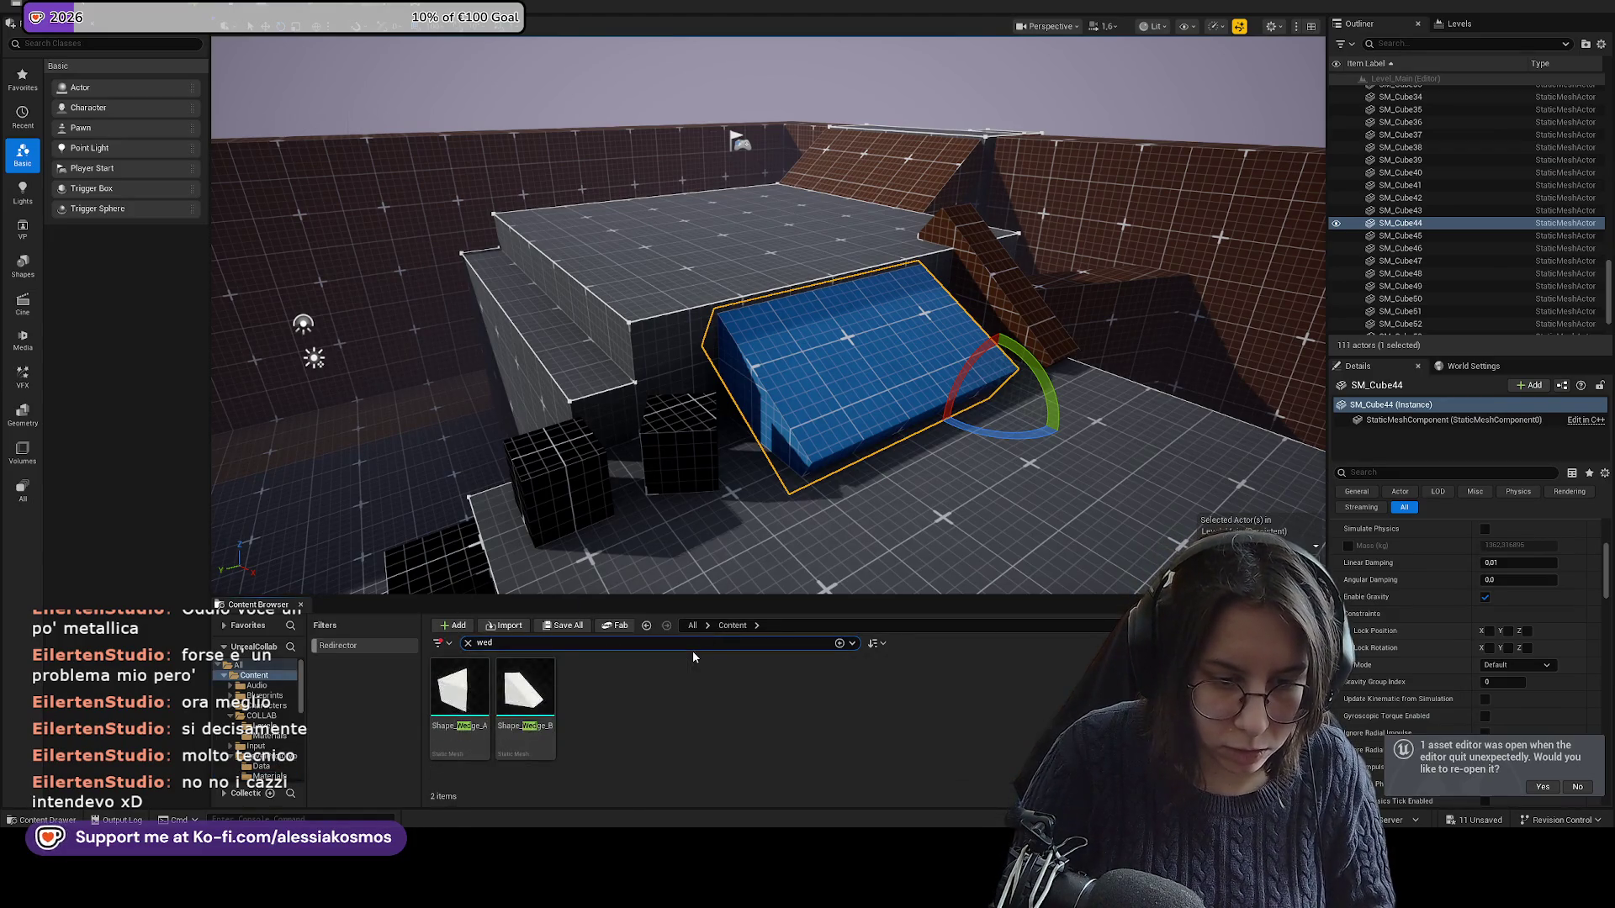
pyautogui.write('f')
# Drag a Shape_Wedge_B mesh into the level and shift it 300 units along X.
pyautogui.moveTo(525, 694)
pyautogui.mouseDown()
pyautogui.moveTo(959, 496)
pyautogui.moveTo(936, 478)
pyautogui.mouseUp()
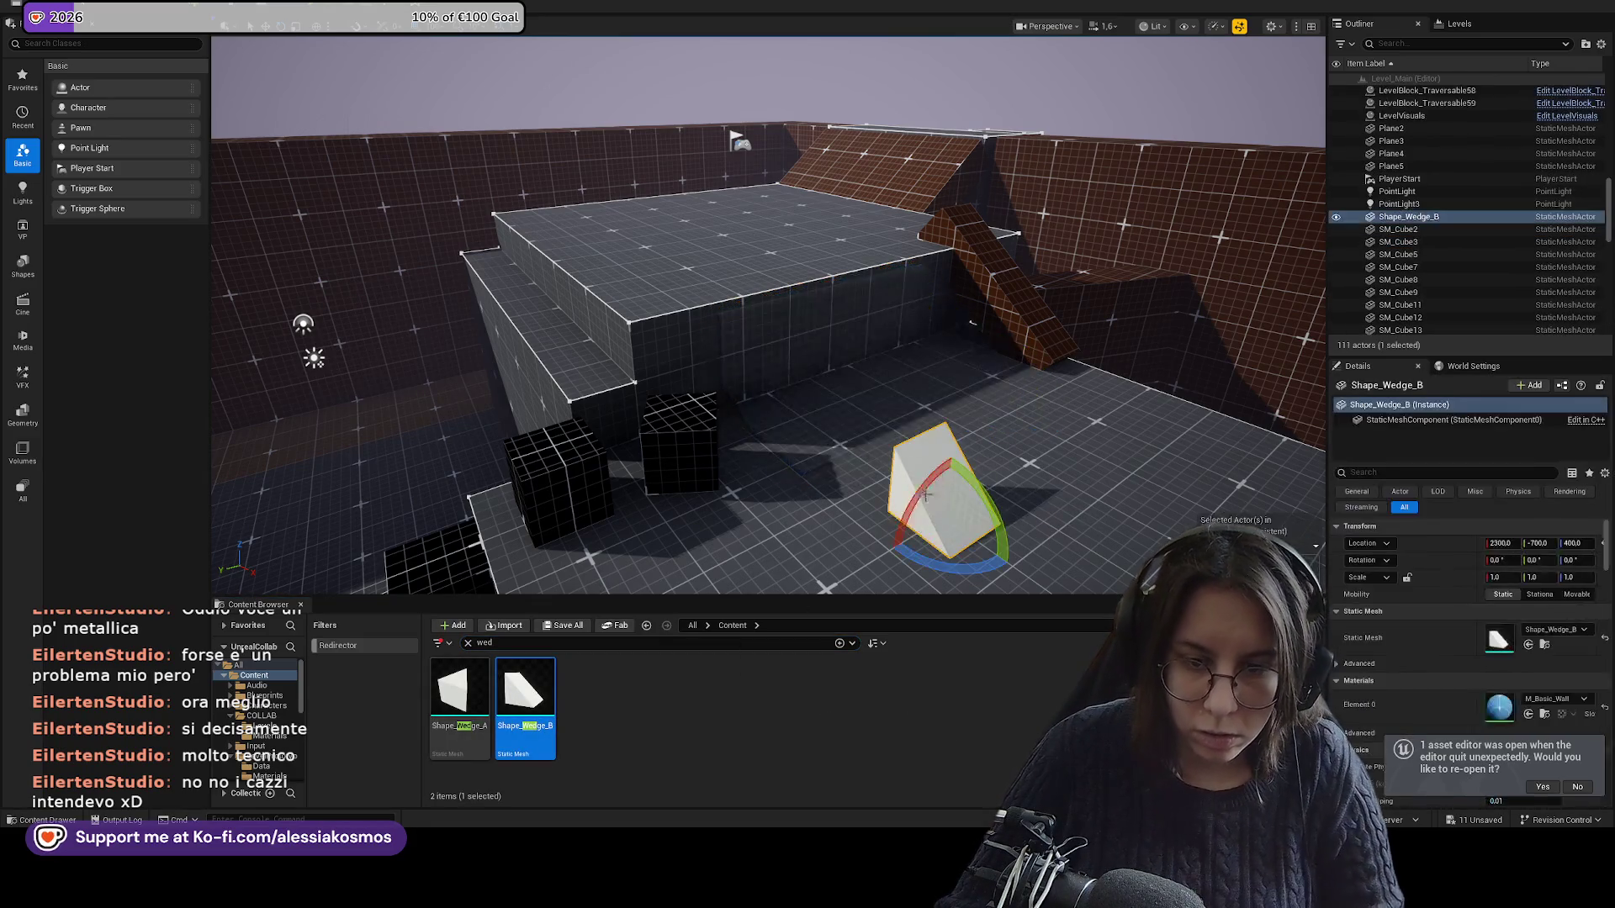
pyautogui.moveTo(978, 534); pyautogui.dragTo(820, 476)
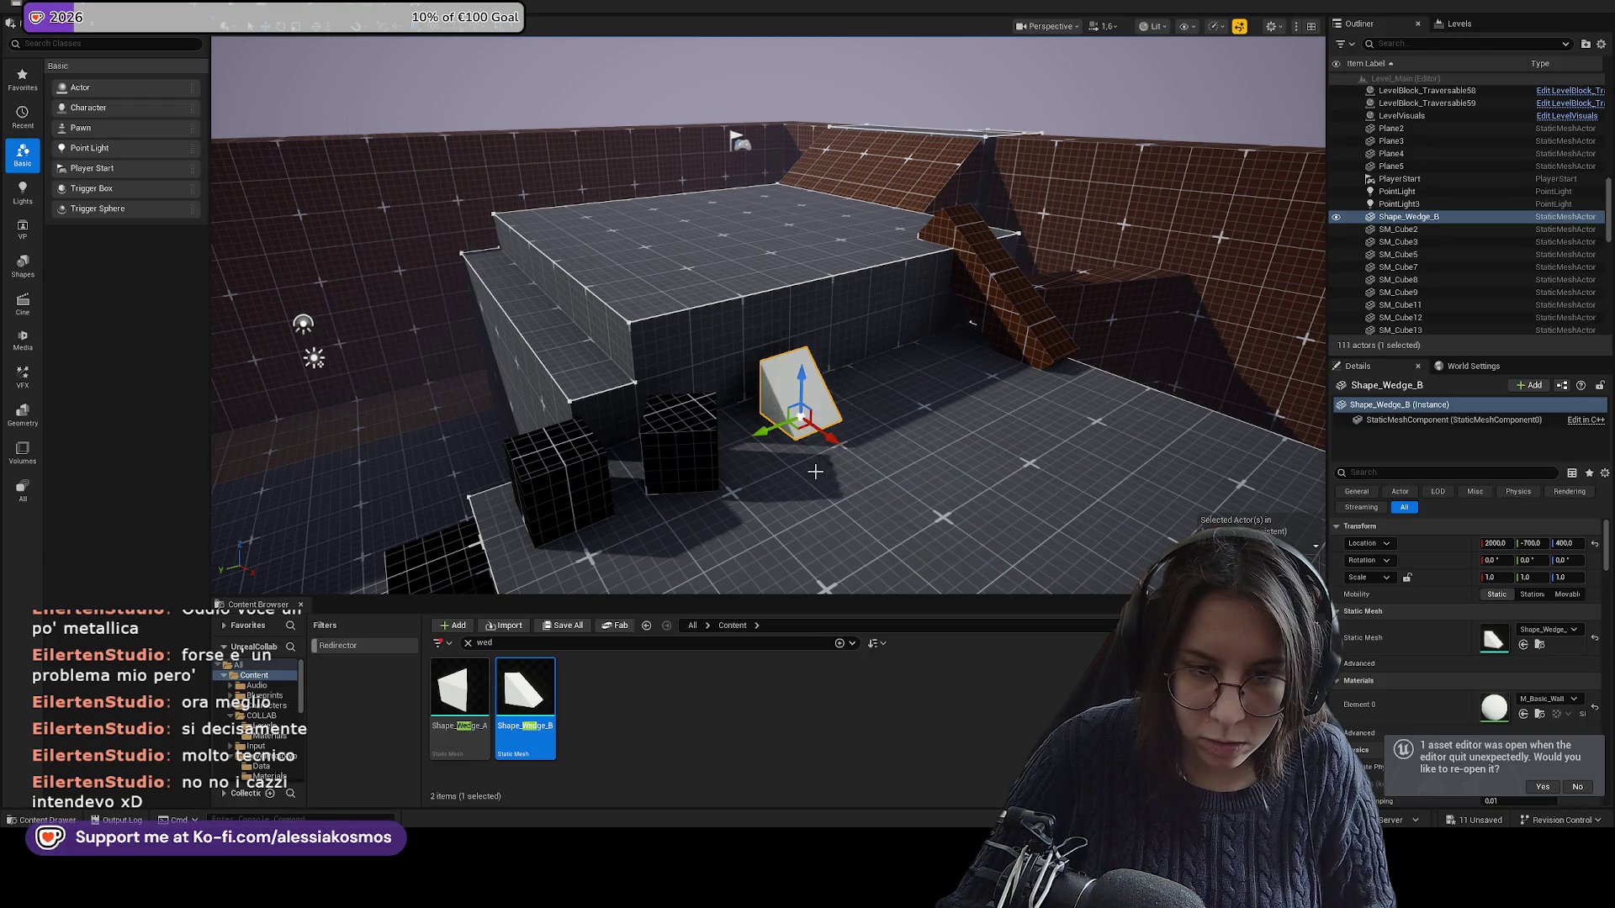
pyautogui.press('f')
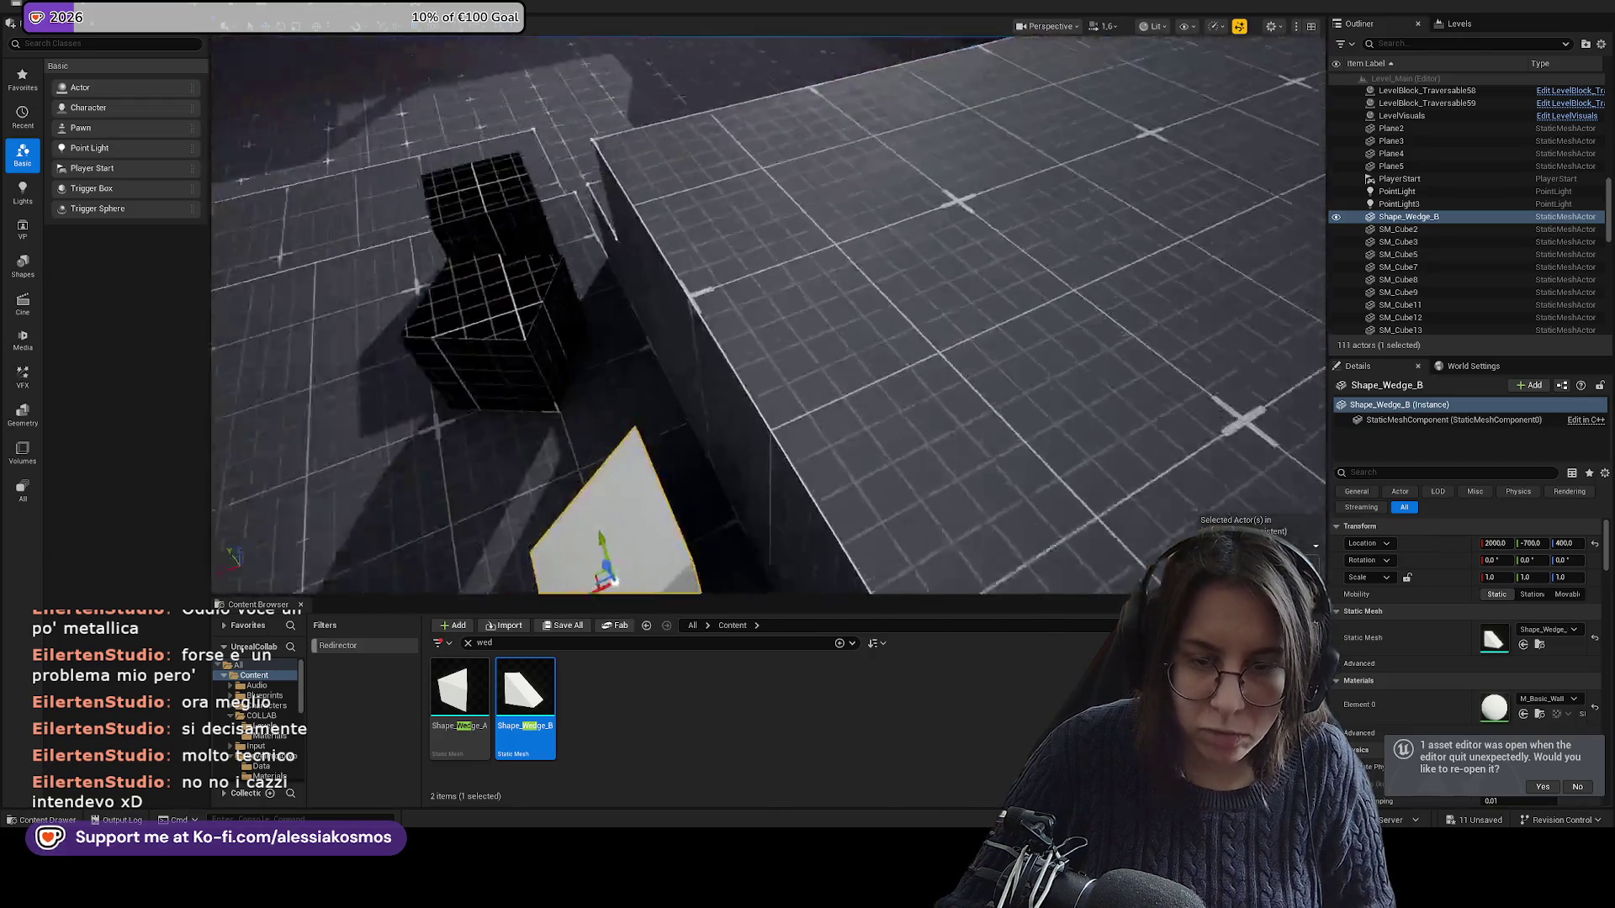
pyautogui.keyDown('alt'); pyautogui.moveTo(705, 385); pyautogui.dragTo(829, 429); pyautogui.keyUp('alt')
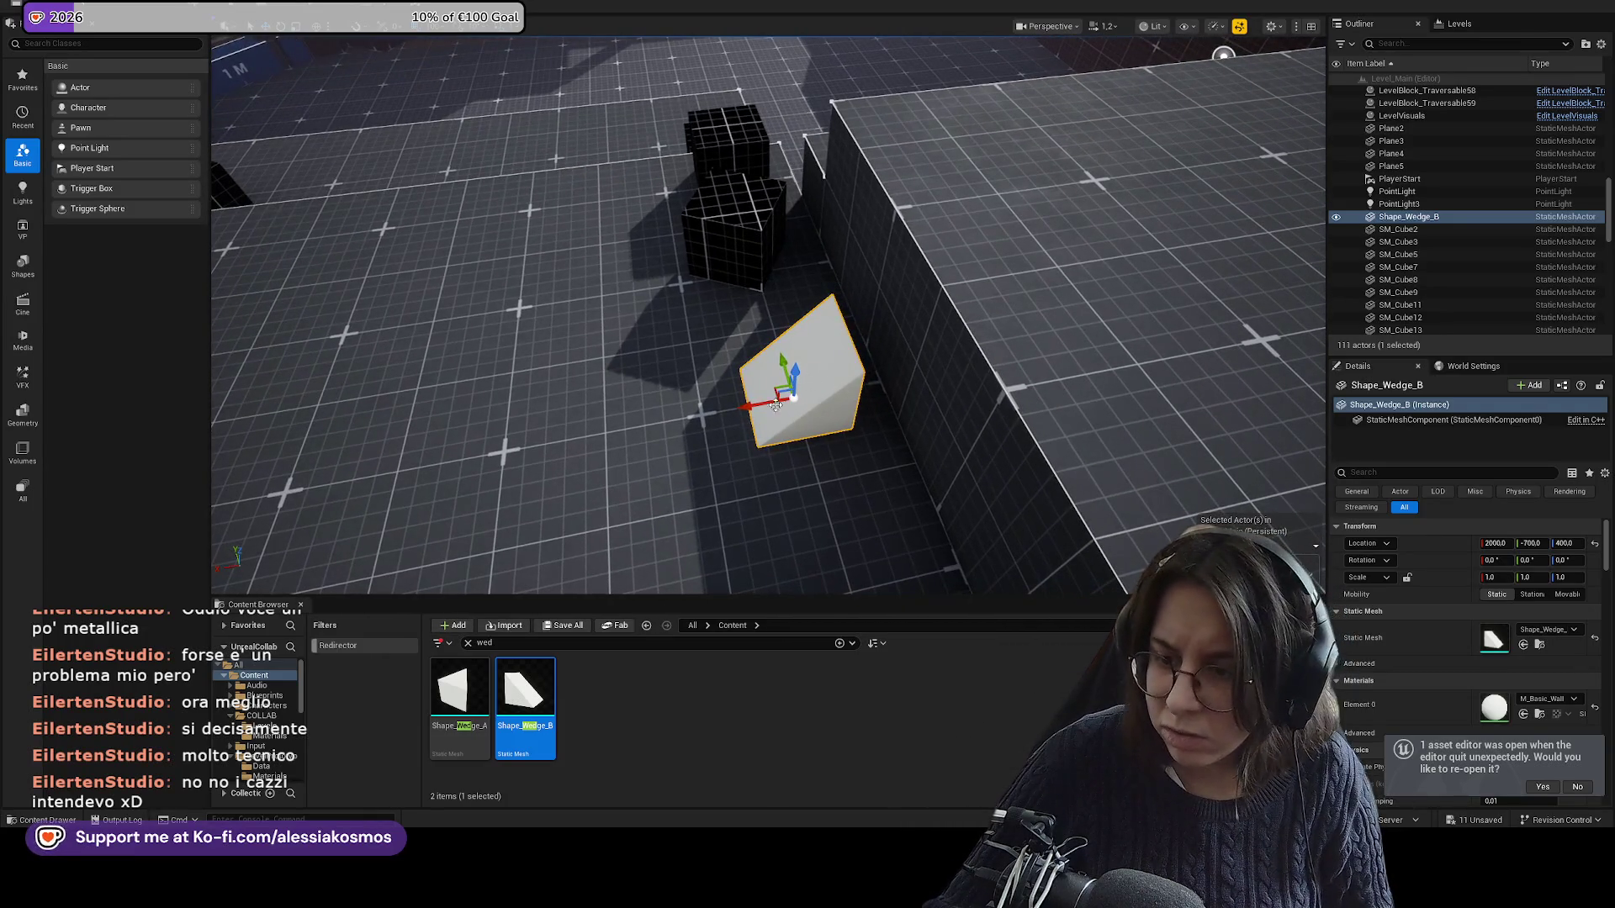
# Shift the large wall block and thin wall left together, then fine-tune the block along Y.
pyautogui.click(990, 369)
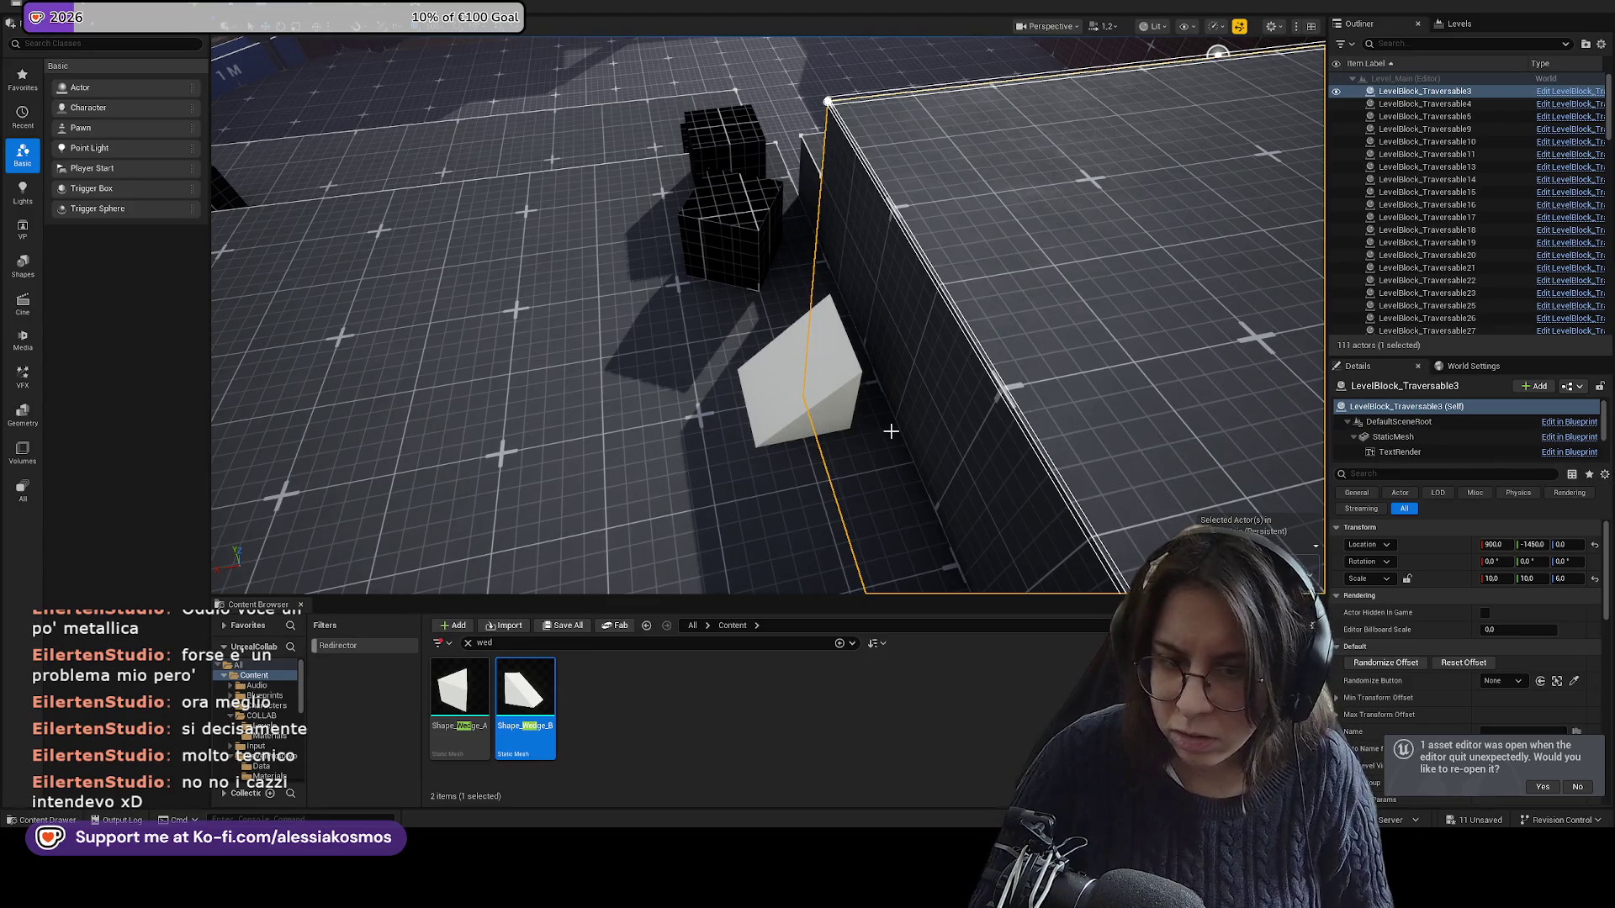
pyautogui.moveTo(891, 431)
pyautogui.keyDown('alt'); pyautogui.mouseDown()
pyautogui.moveTo(870, 346)
pyautogui.moveTo(639, 244)
pyautogui.mouseUp(); pyautogui.keyUp('alt')
pyautogui.hotkey('ctrl', 'z')
pyautogui.keyDown('ctrl'); pyautogui.click(638, 243); pyautogui.keyUp('ctrl')
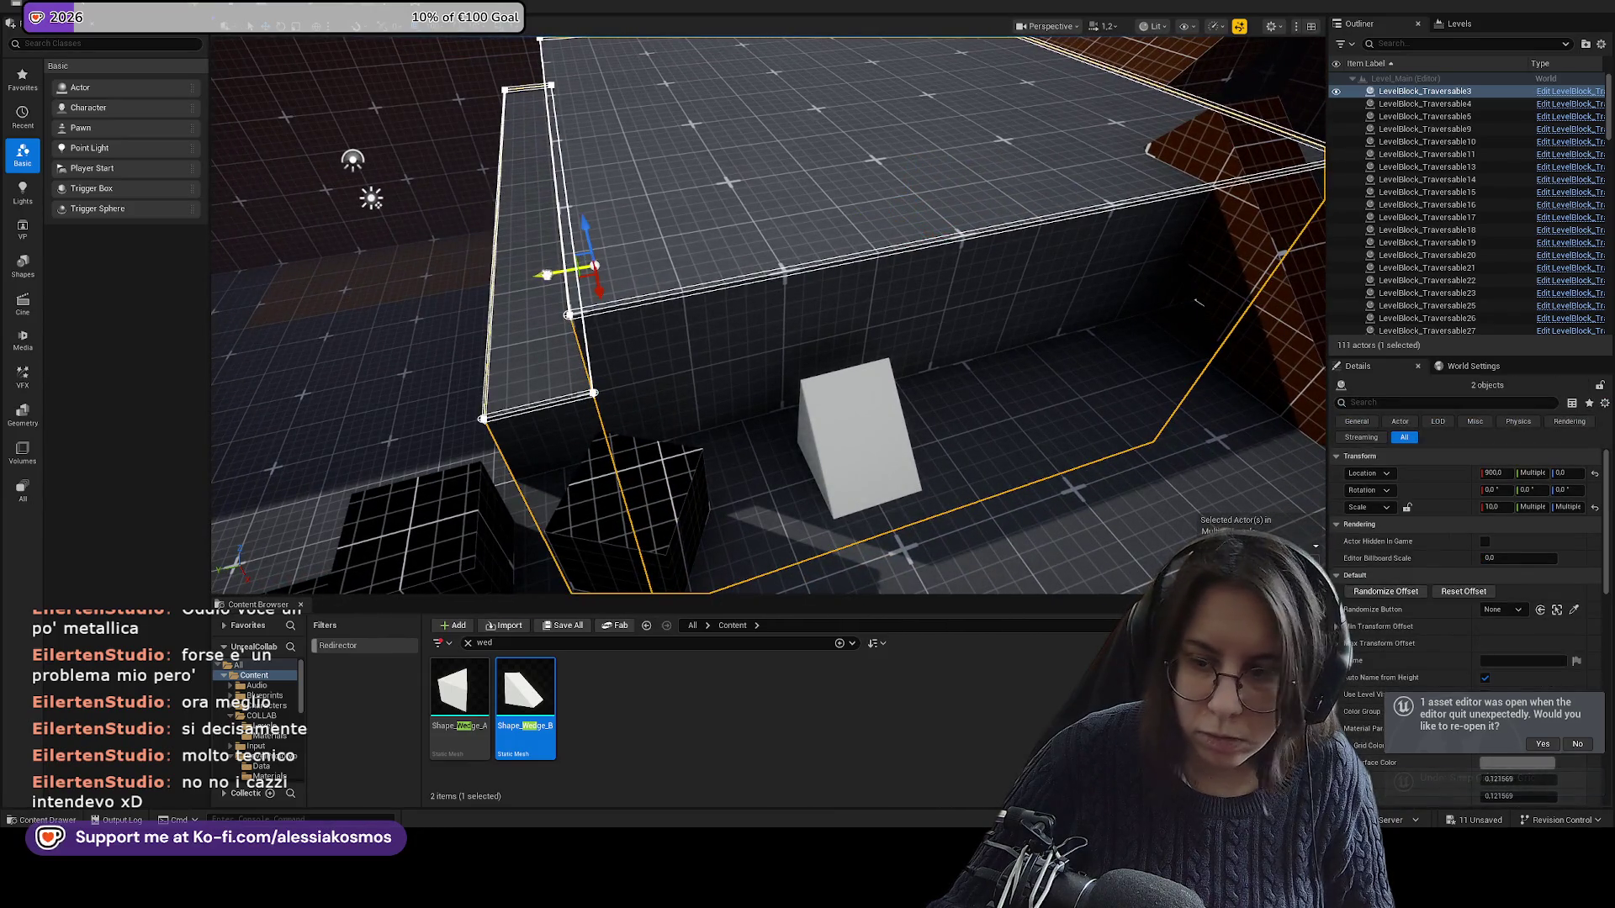
pyautogui.moveTo(547, 275); pyautogui.dragTo(527, 276)
pyautogui.click(849, 313)
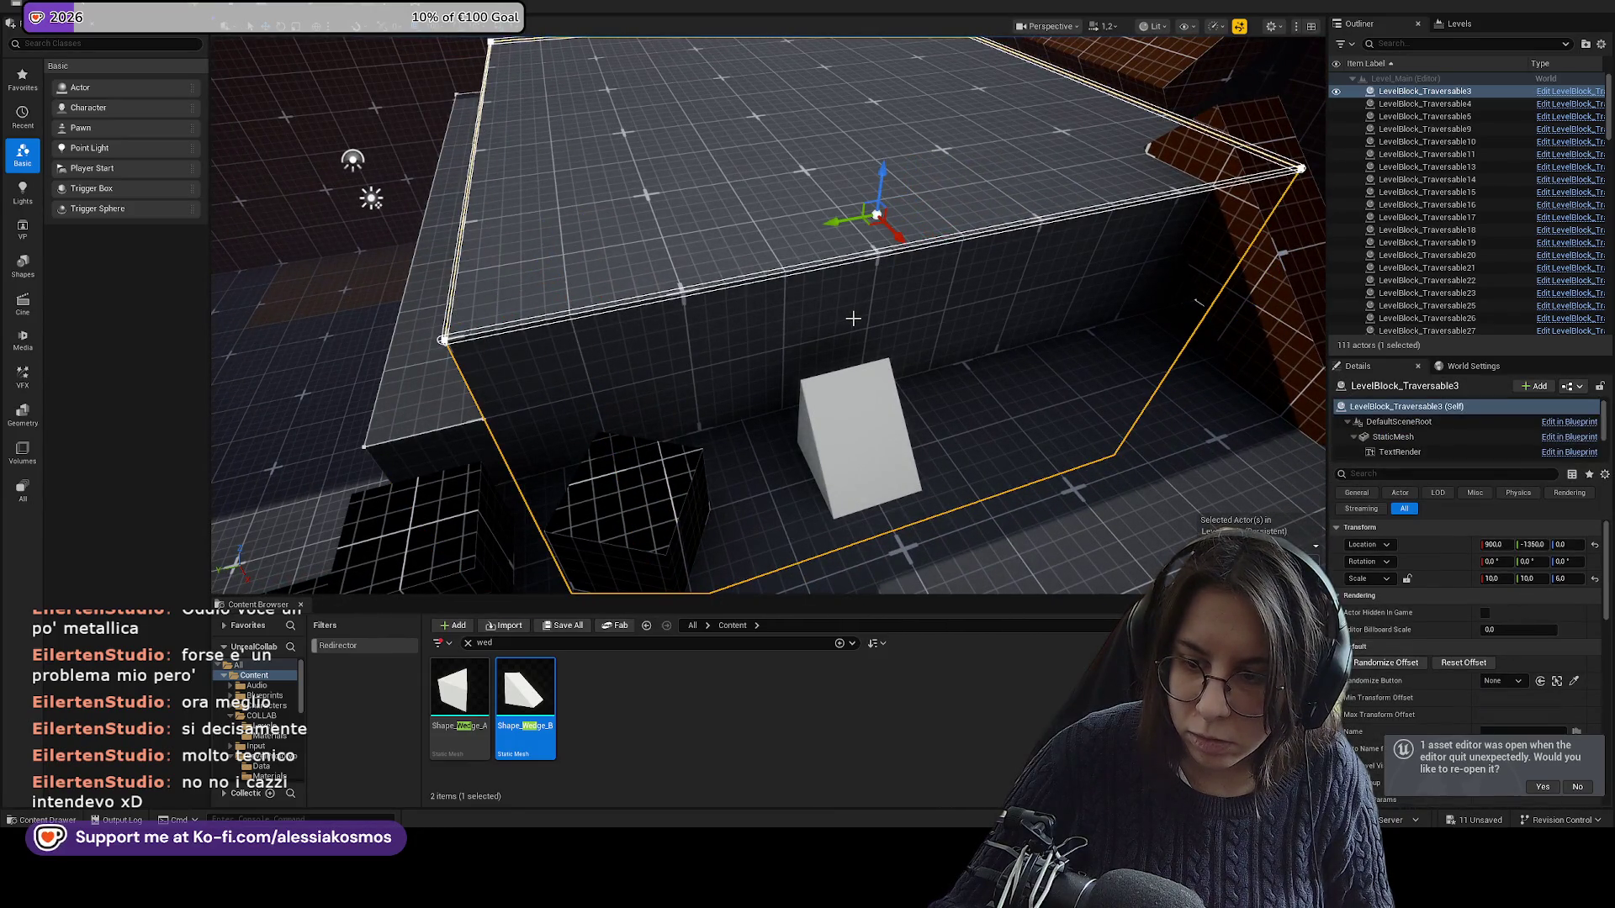
pyautogui.moveTo(853, 318); pyautogui.dragTo(853, 318)
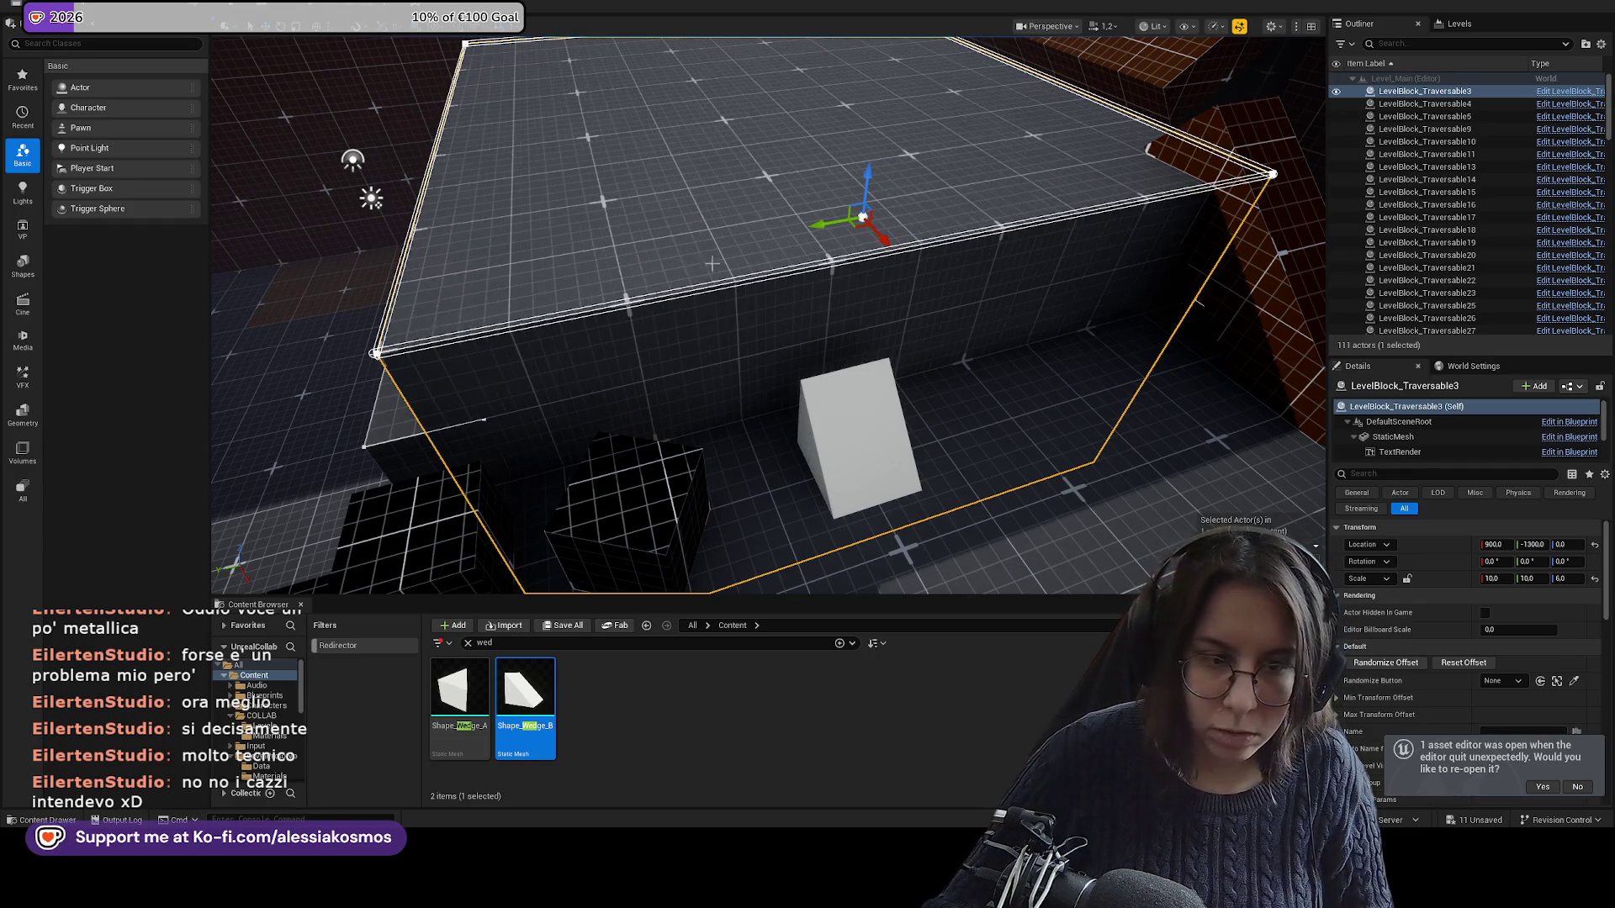
pyautogui.moveTo(820, 225); pyautogui.dragTo(849, 223)
pyautogui.click(543, 278)
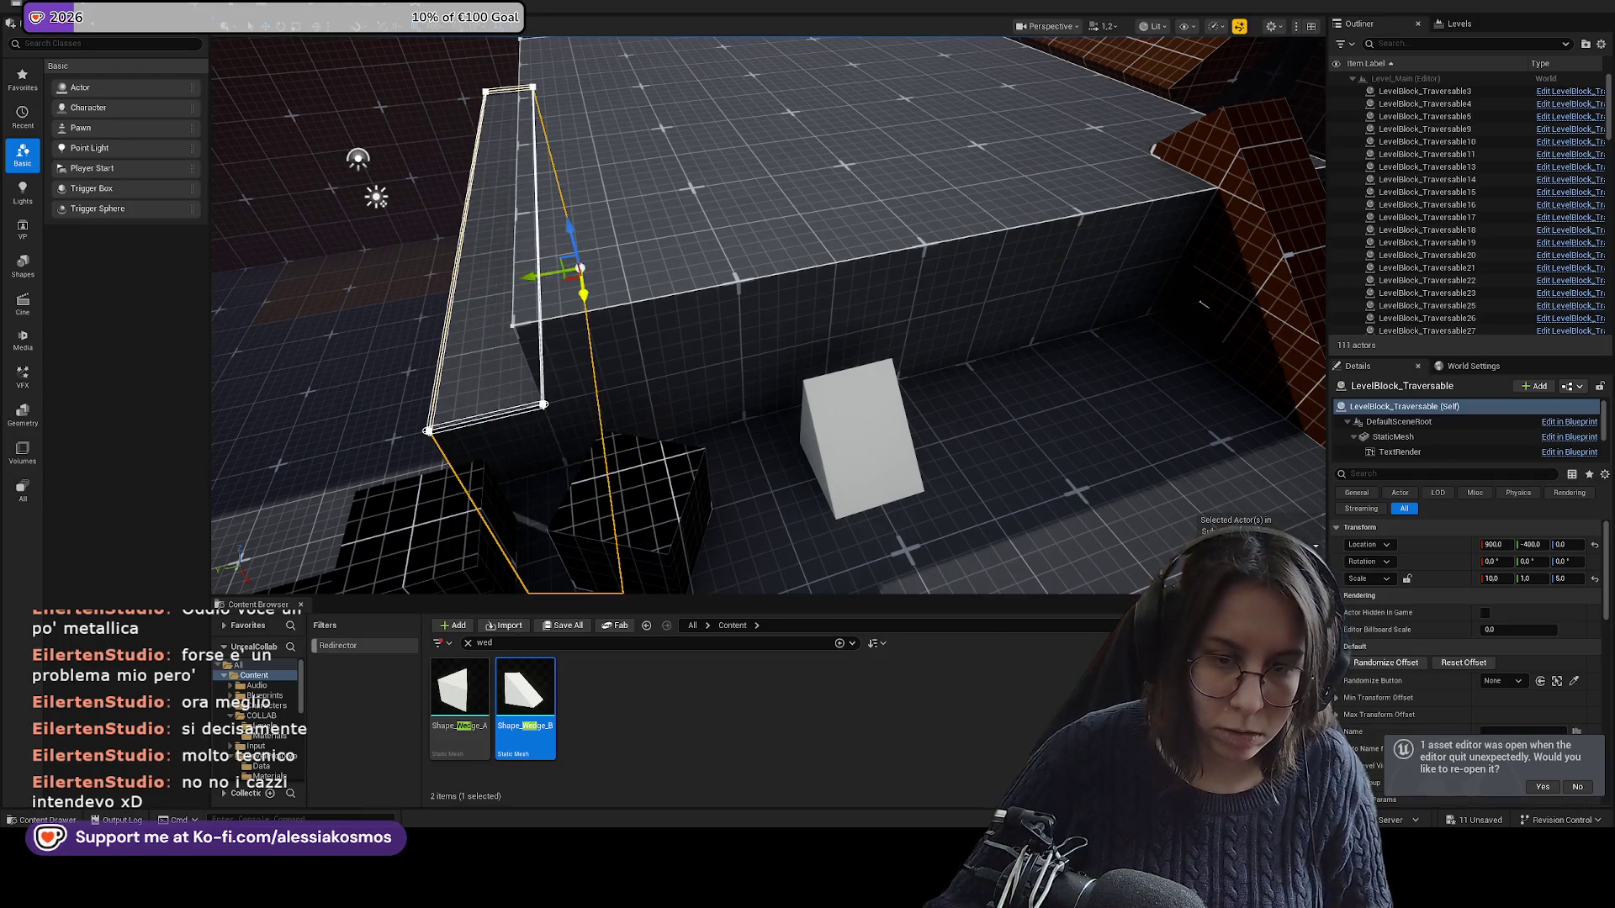
# Reposition the wedge back to X 2000 beside the blocks.
pyautogui.click(858, 437)
pyautogui.press('f')
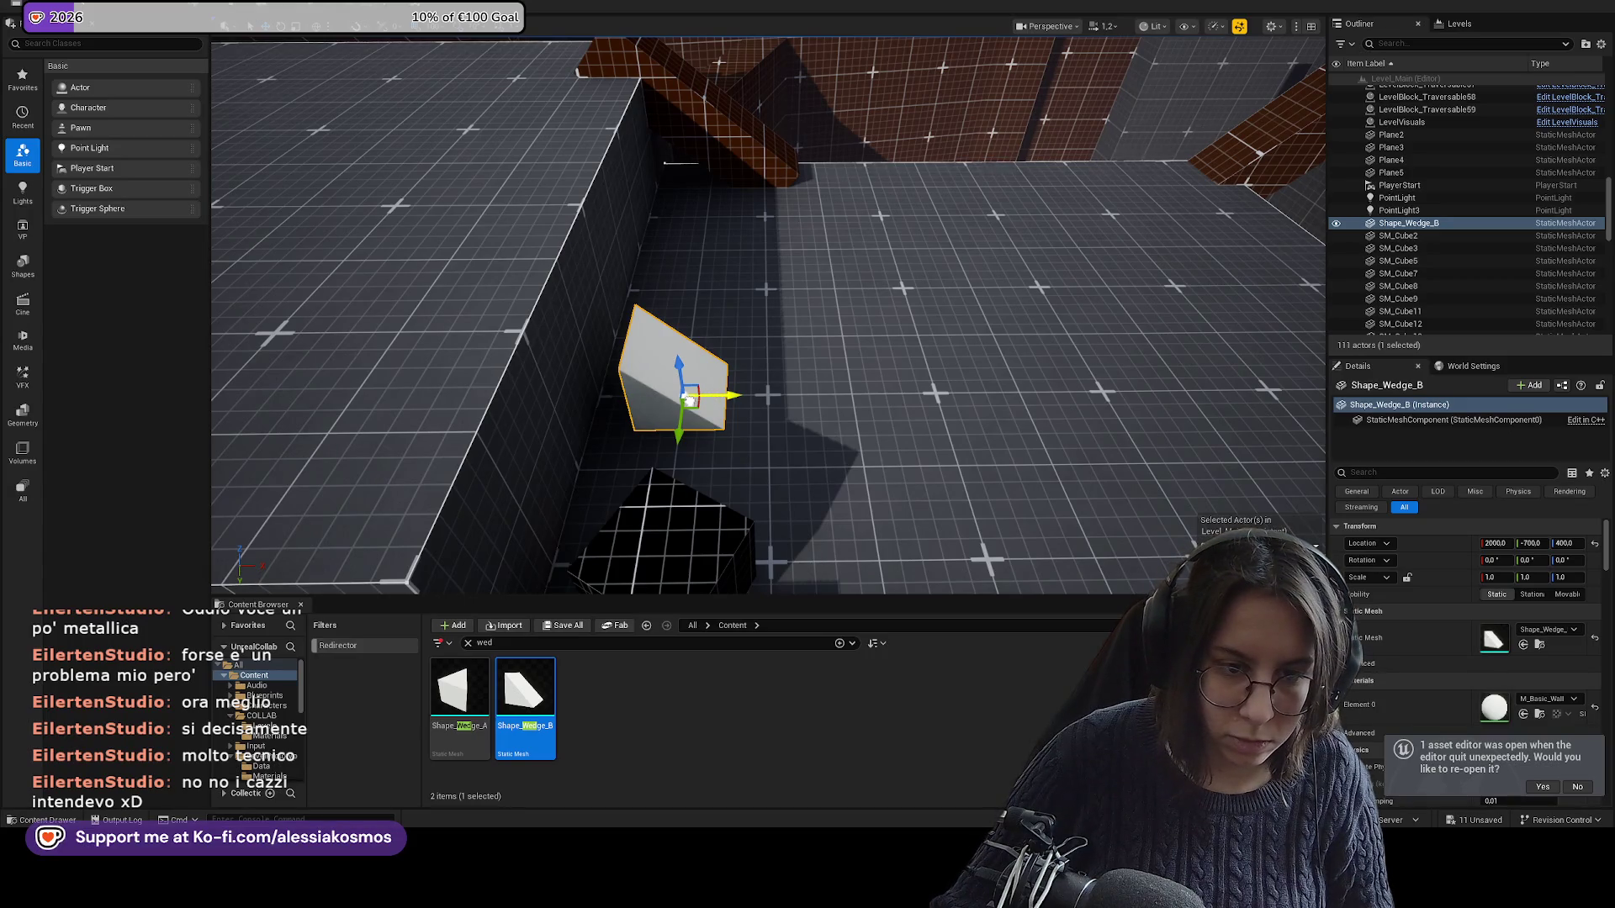
pyautogui.moveTo(688, 401); pyautogui.dragTo(669, 410)
pyautogui.click(724, 402)
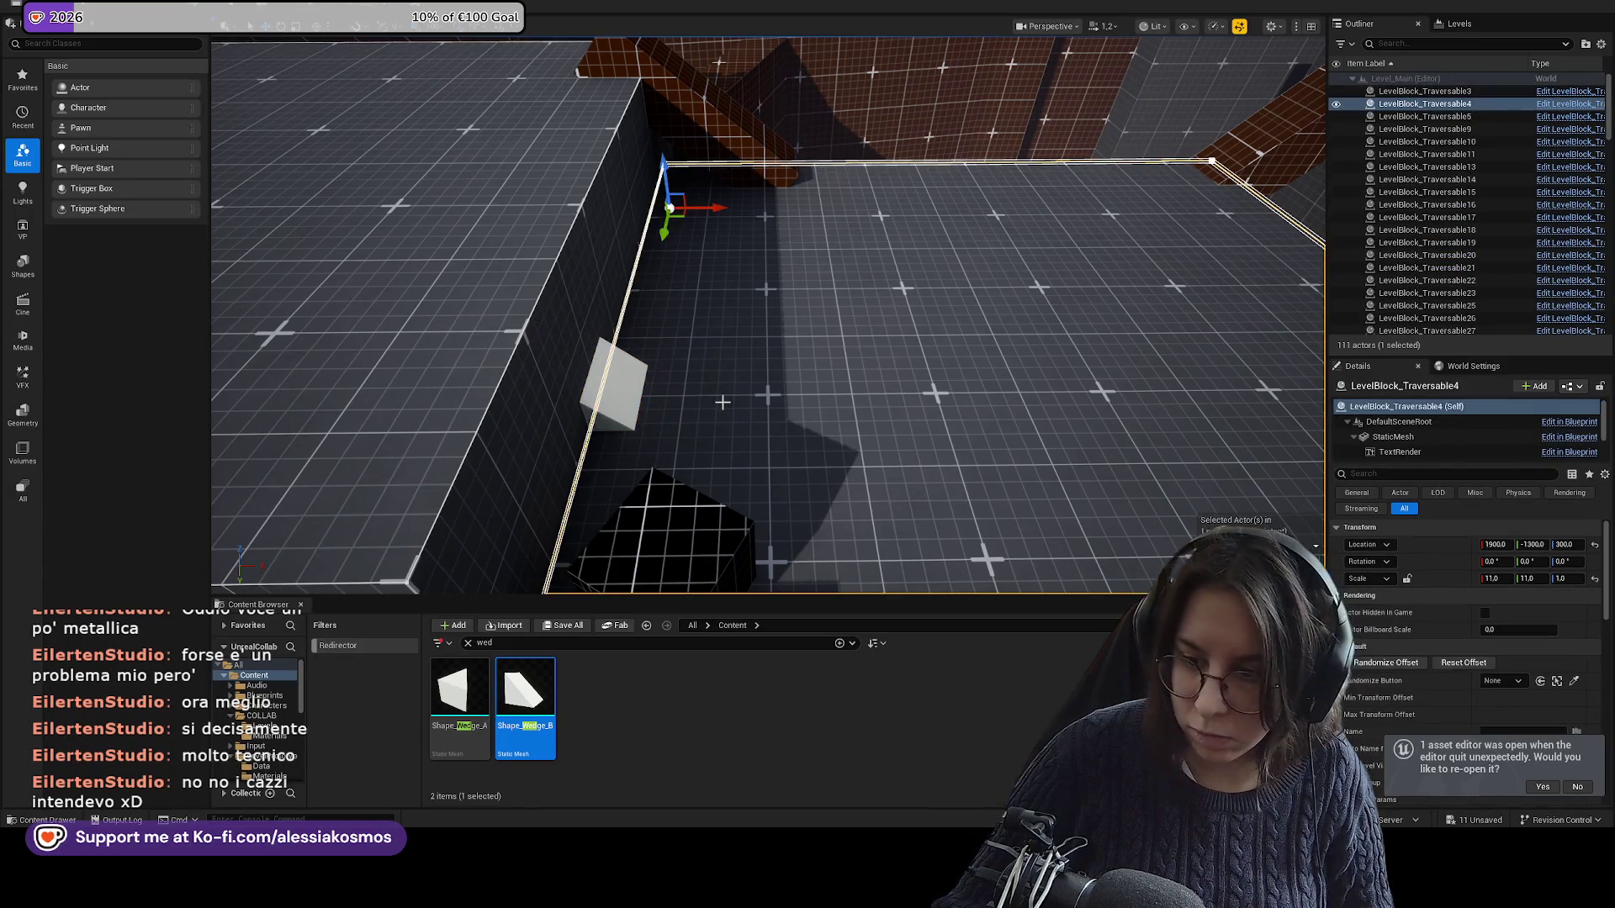
pyautogui.click(643, 392)
pyautogui.moveTo(618, 390); pyautogui.dragTo(731, 397)
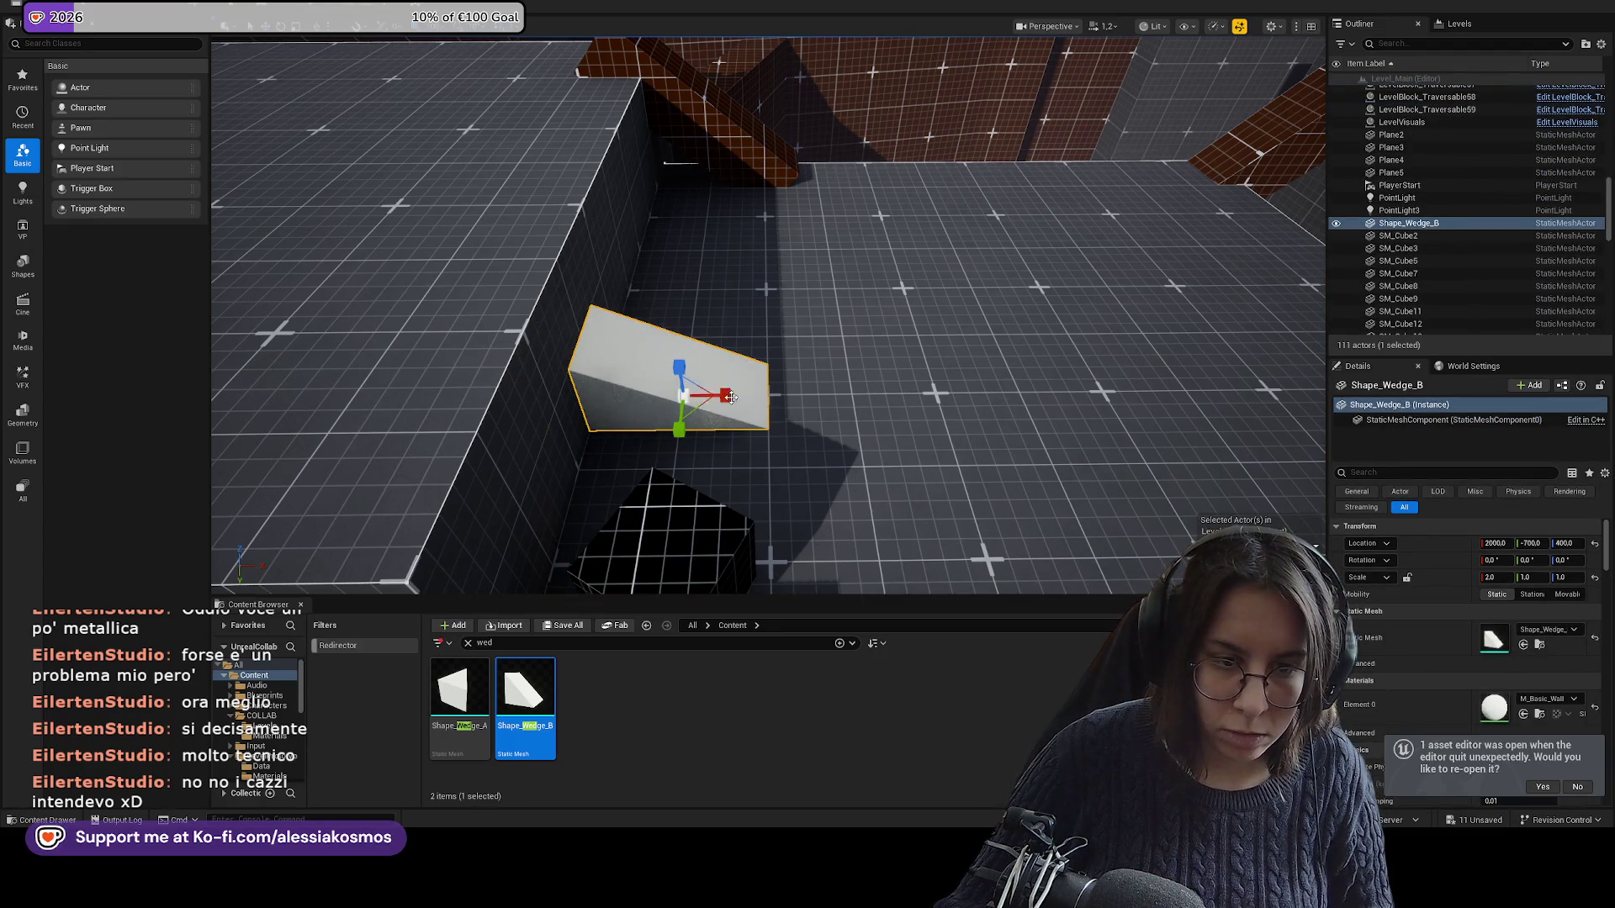
pyautogui.moveTo(666, 444); pyautogui.dragTo(668, 430)
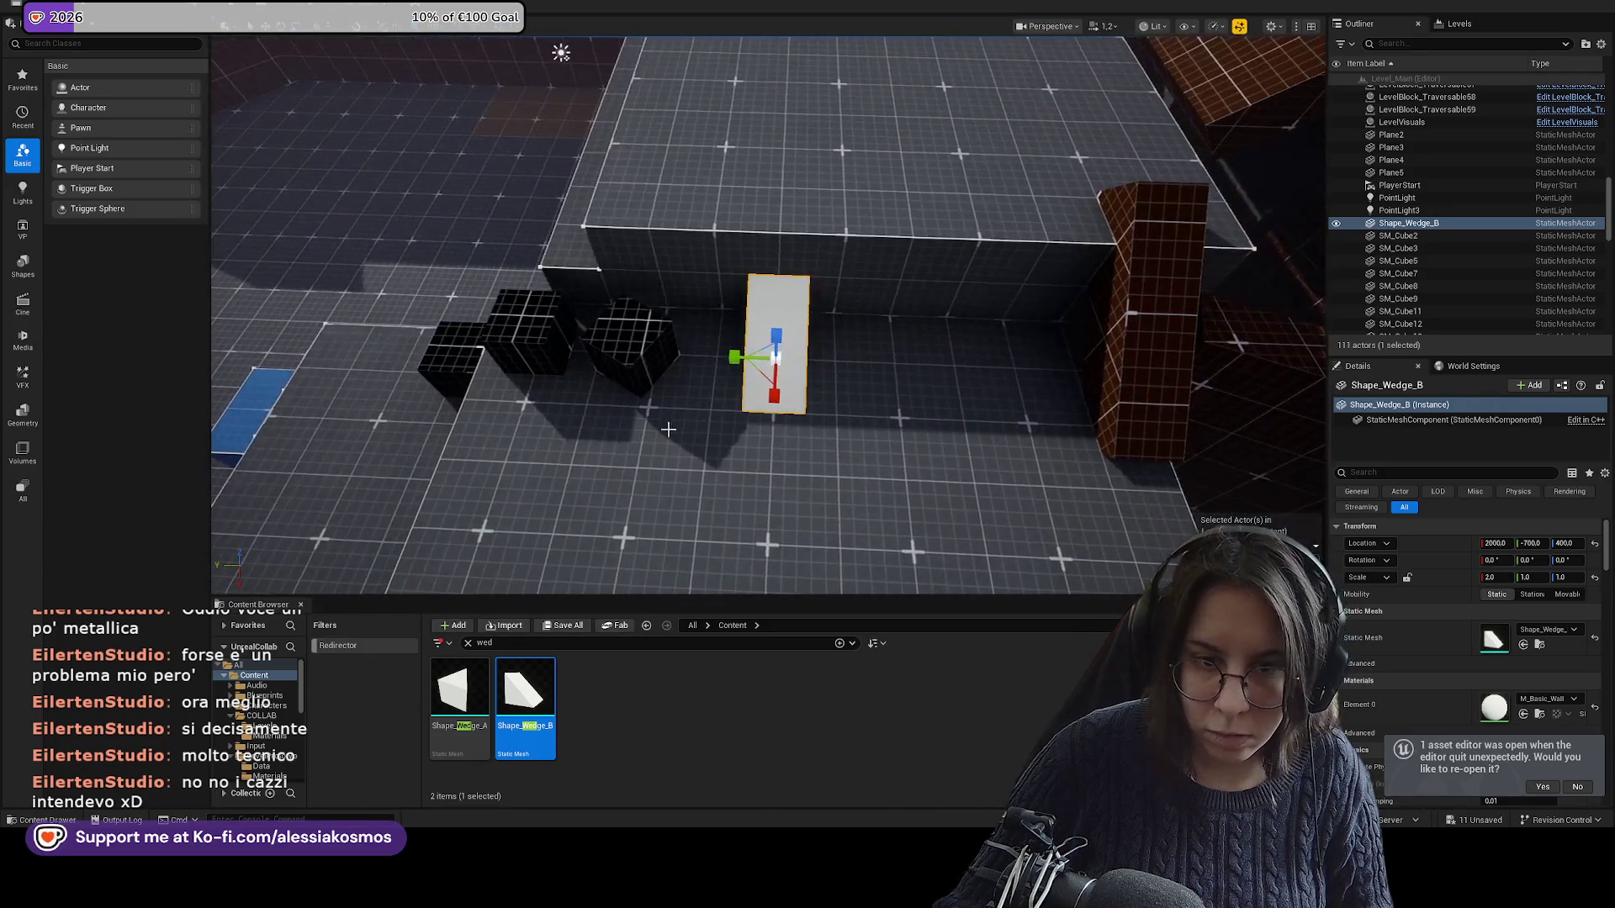
# Scale the wedge to 4×6×2 and slide it 200 units along Y.
pyautogui.moveTo(735, 362); pyautogui.dragTo(690, 362)
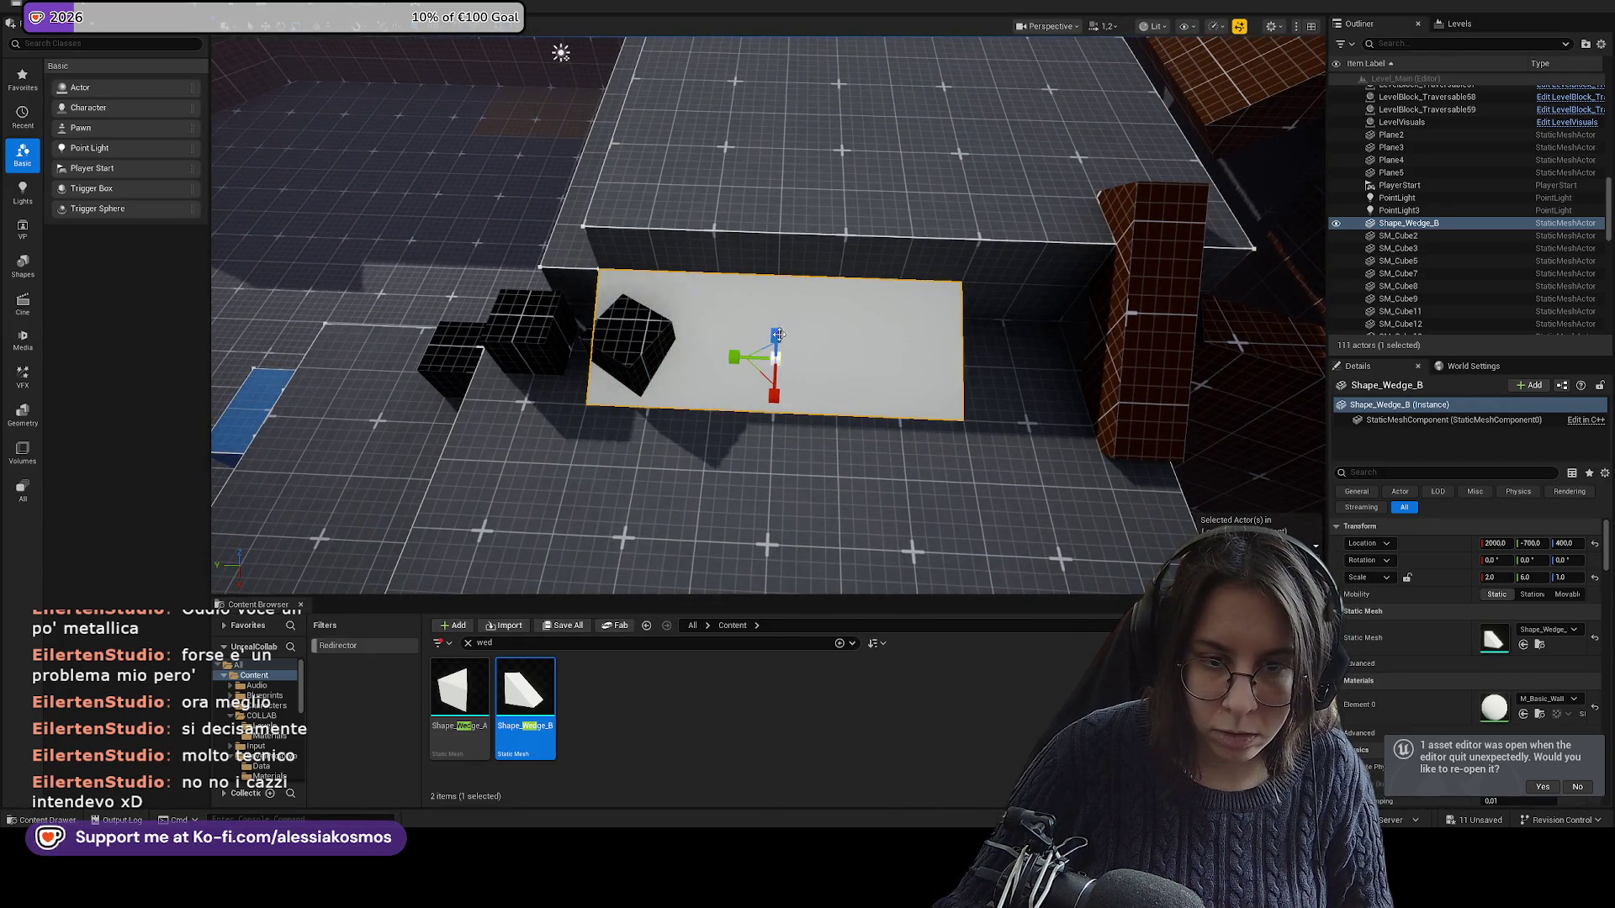
pyautogui.moveTo(779, 334); pyautogui.dragTo(779, 324)
pyautogui.moveTo(775, 393)
pyautogui.mouseDown()
pyautogui.moveTo(775, 434)
pyautogui.moveTo(778, 408)
pyautogui.moveTo(740, 417)
pyautogui.moveTo(647, 391)
pyautogui.moveTo(953, 311)
pyautogui.mouseUp()
pyautogui.moveTo(696, 296)
pyautogui.mouseDown()
pyautogui.moveTo(732, 324)
pyautogui.moveTo(831, 346)
pyautogui.moveTo(816, 353)
pyautogui.moveTo(798, 624)
pyautogui.mouseUp()
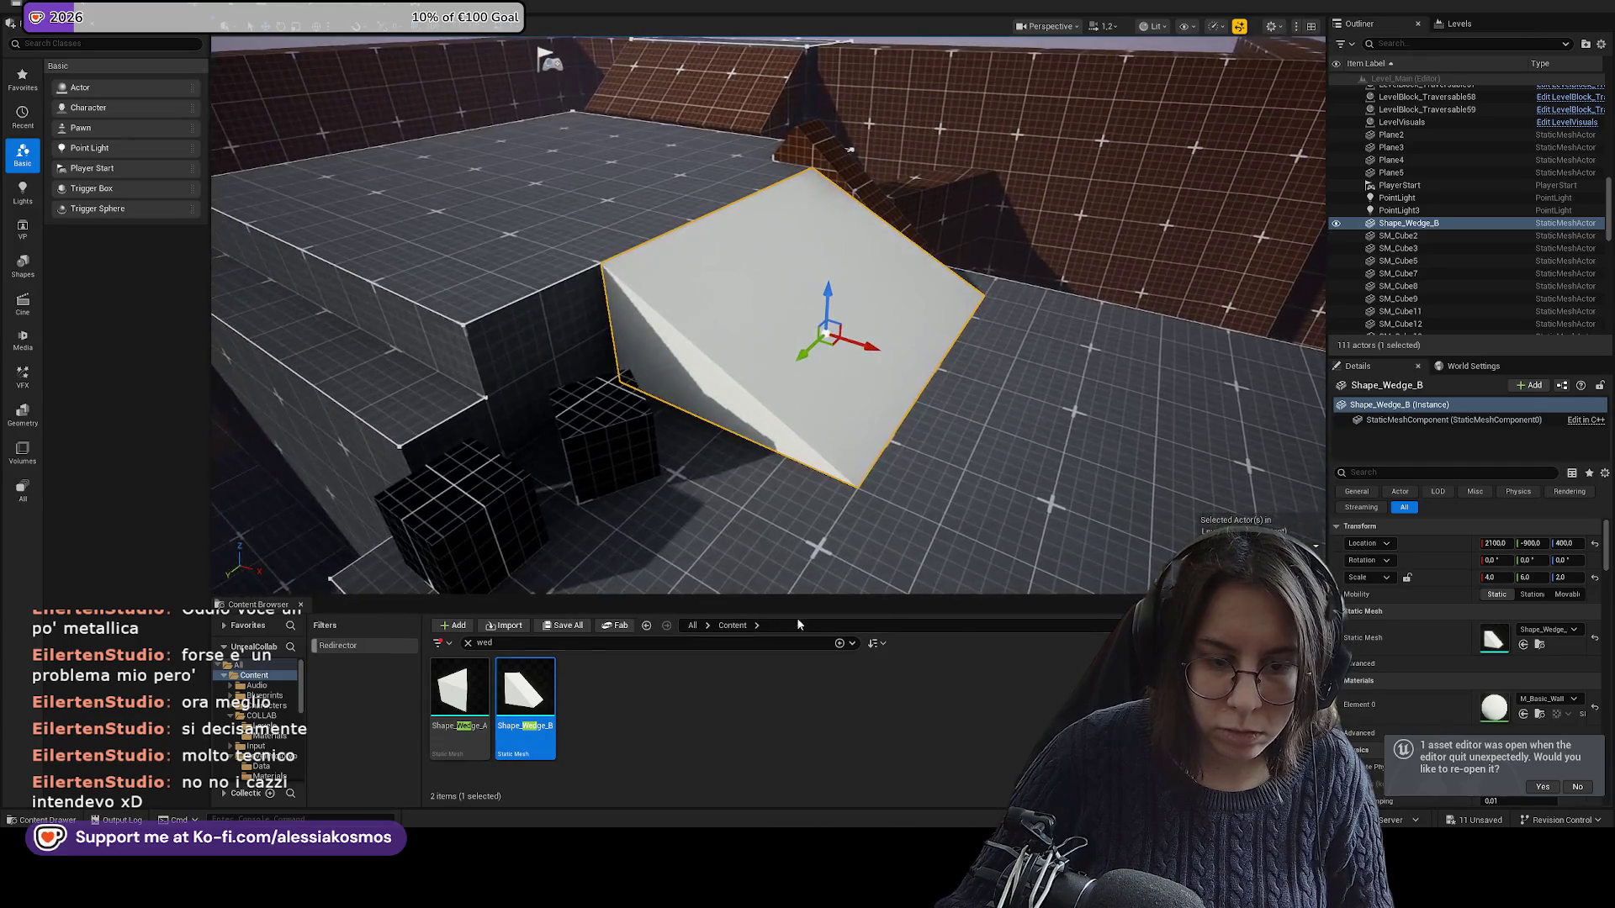
# Browse to Content > LevelPrototyping > Materials and drop MI_Grid_World_Blue onto the wedge.
pyautogui.click(468, 643)
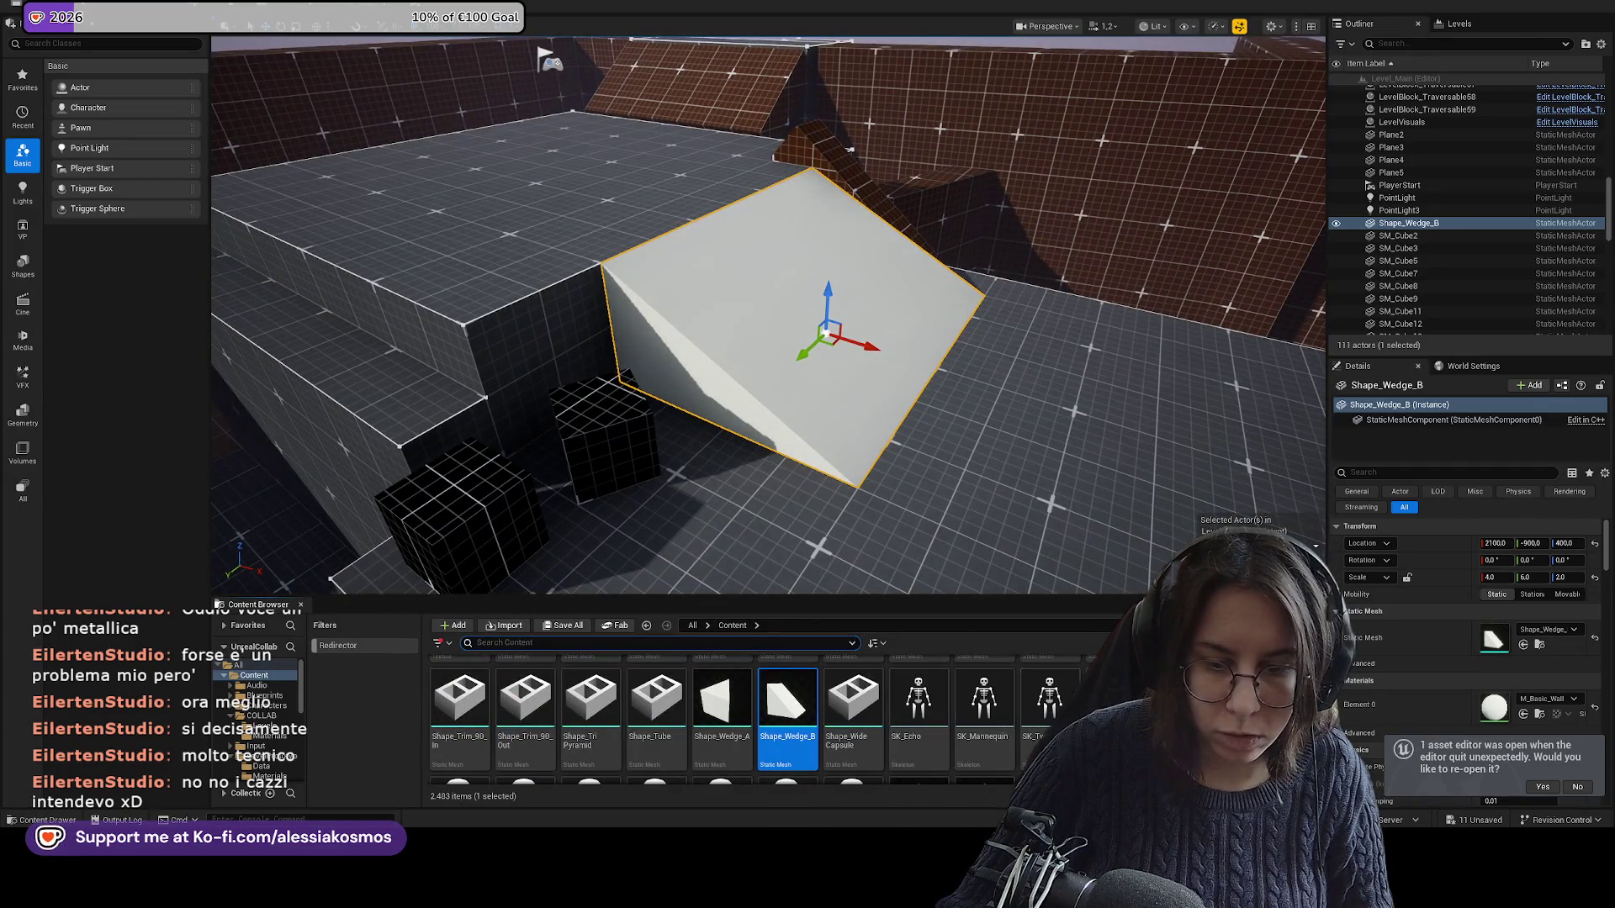
pyautogui.click(1540, 645)
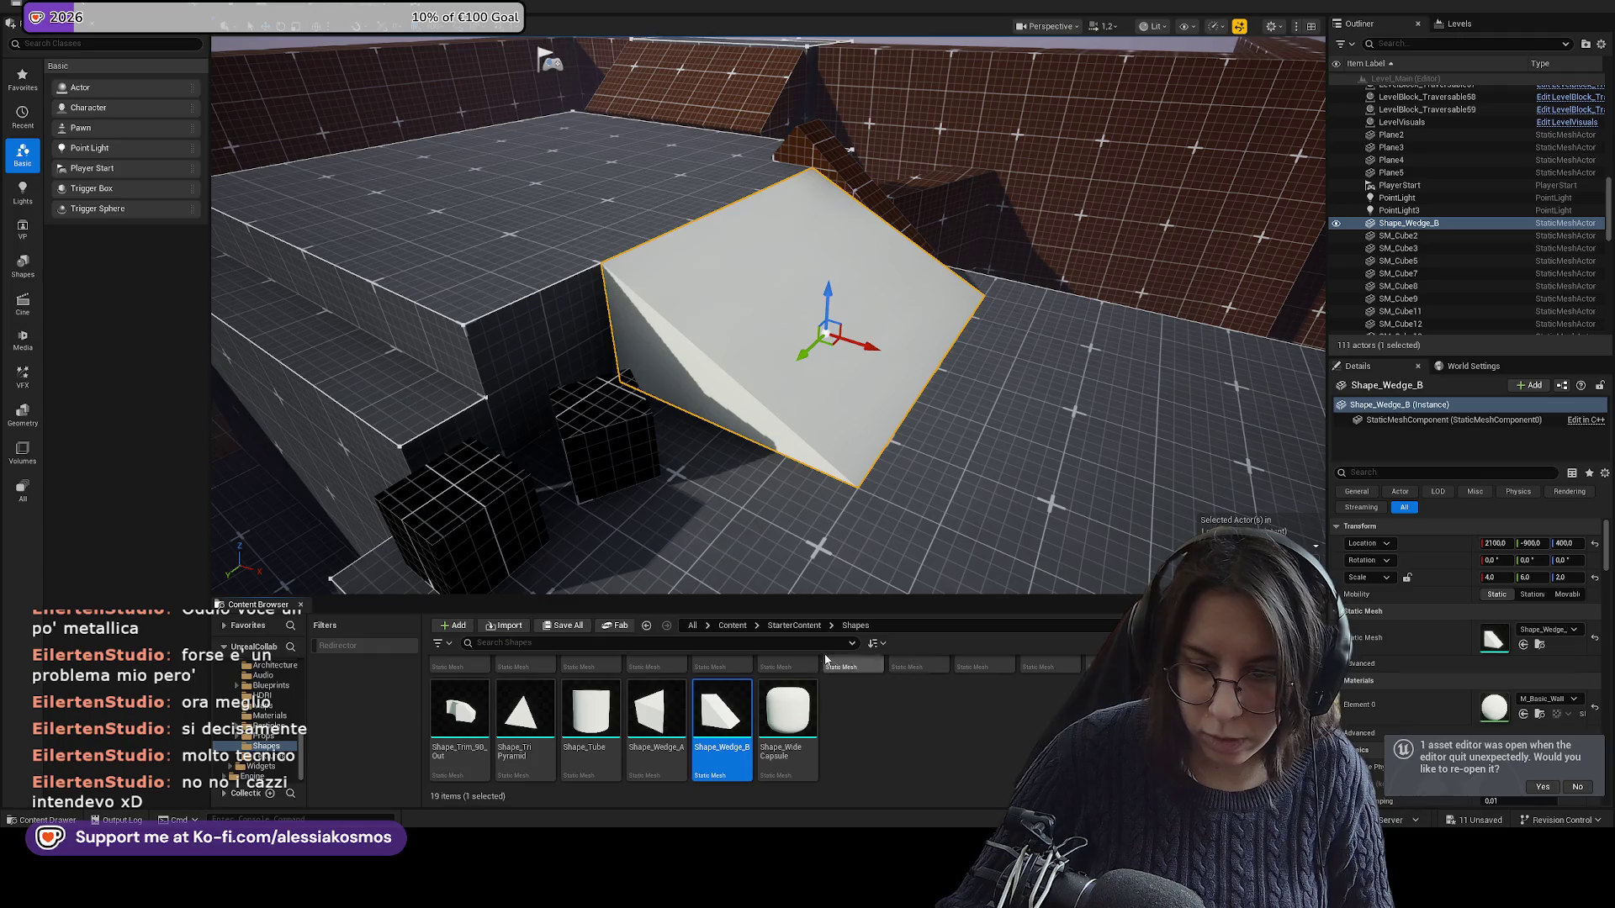
pyautogui.click(731, 626)
pyautogui.doubleClick(841, 699)
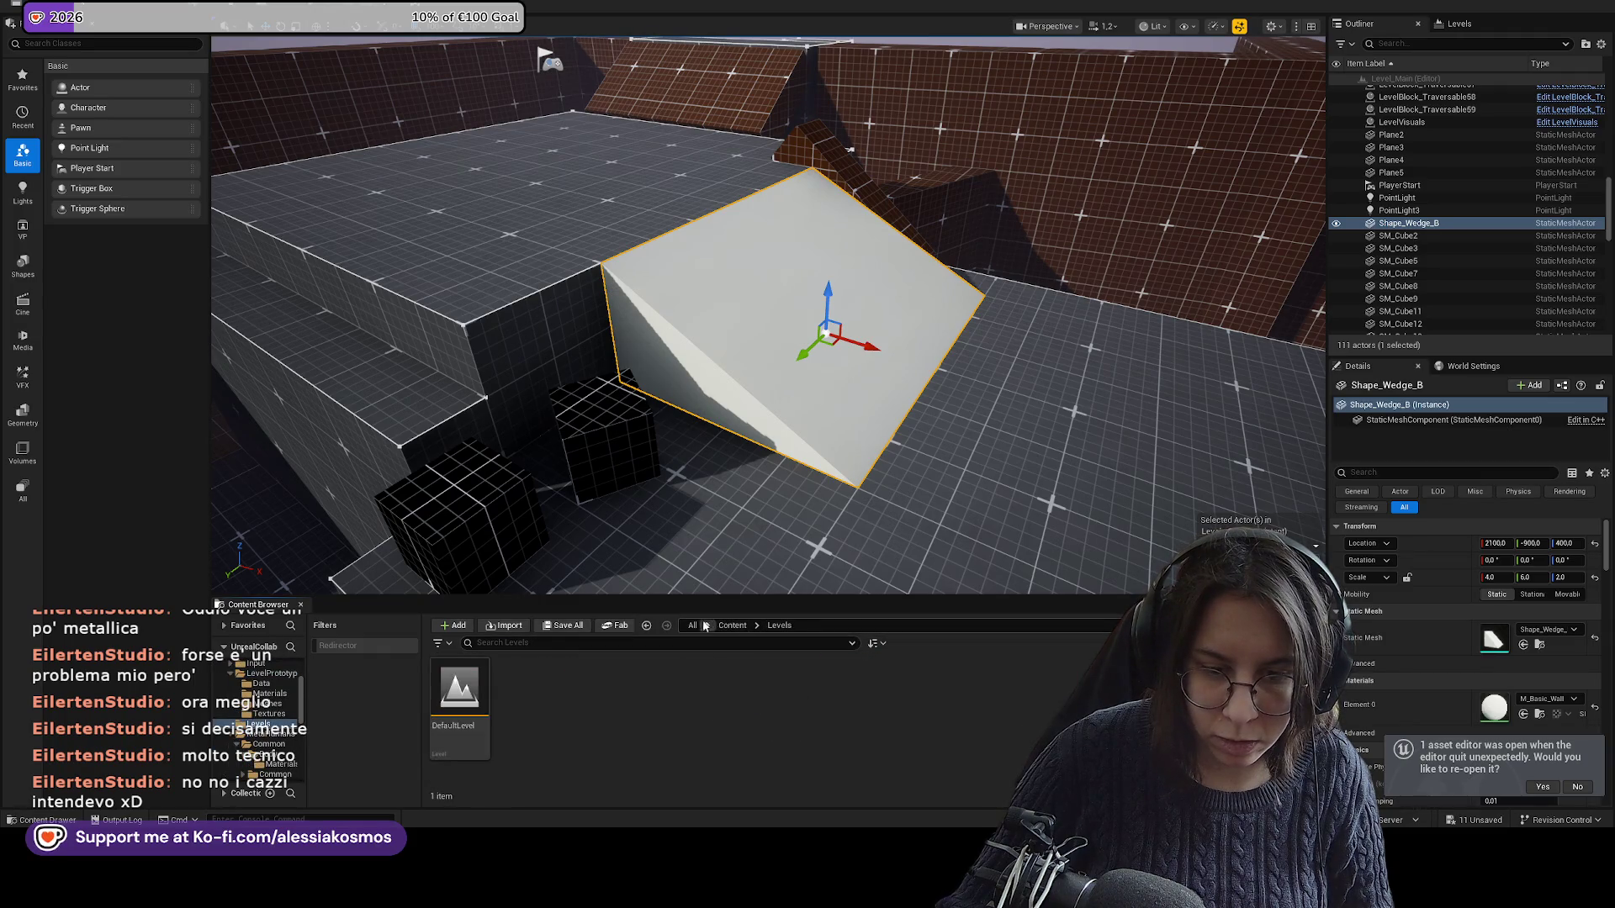
pyautogui.click(705, 626)
pyautogui.click(741, 724)
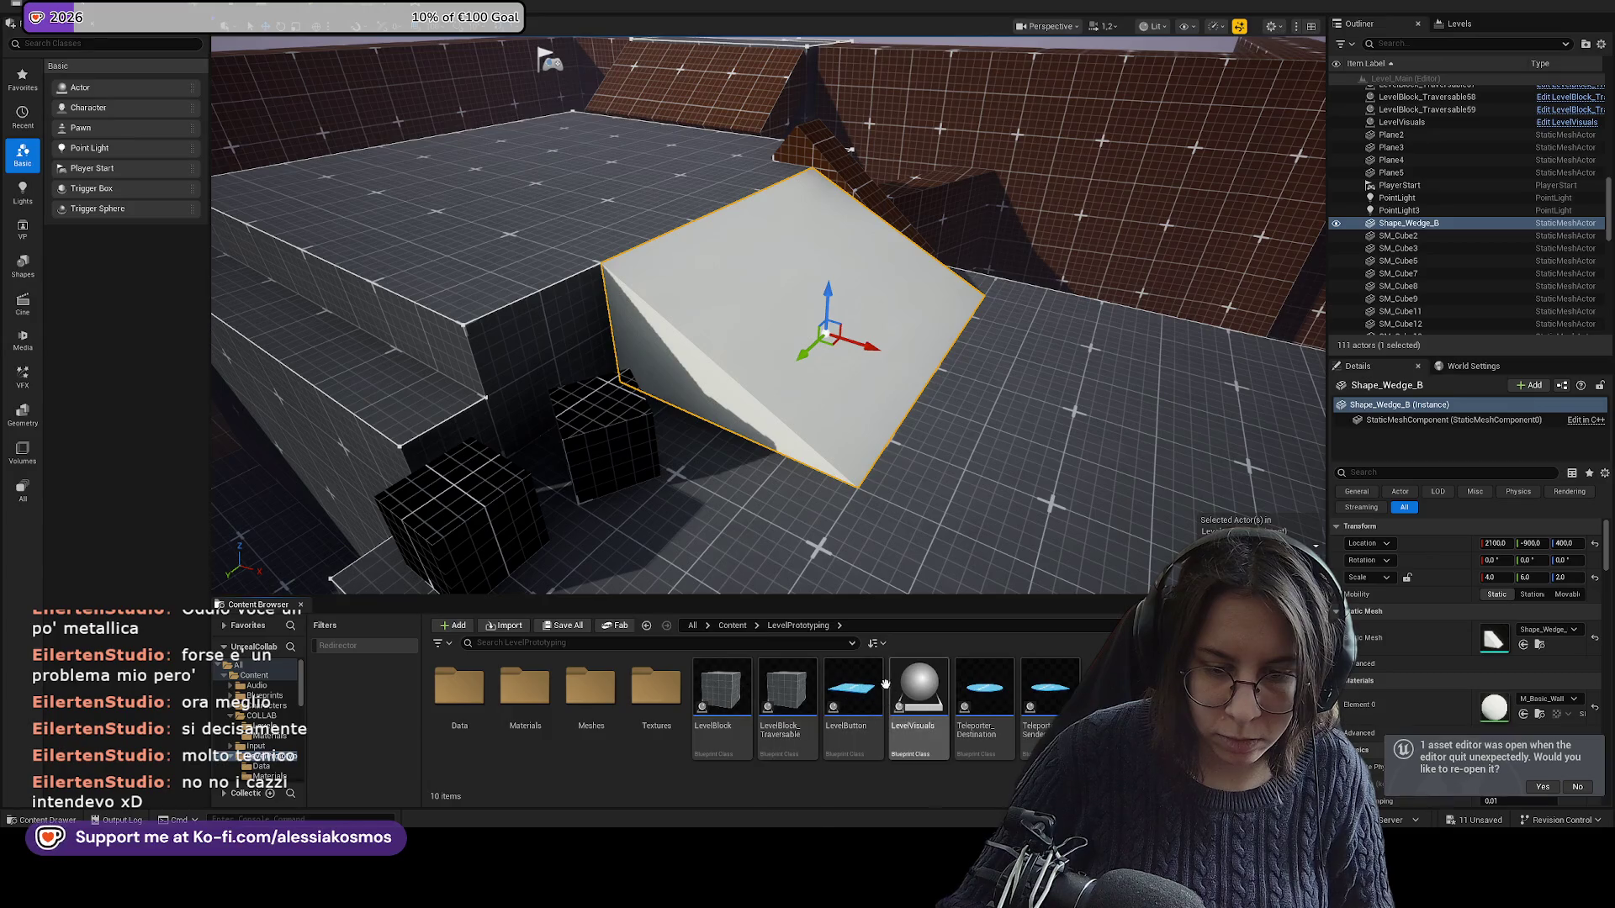
pyautogui.doubleClick(525, 688)
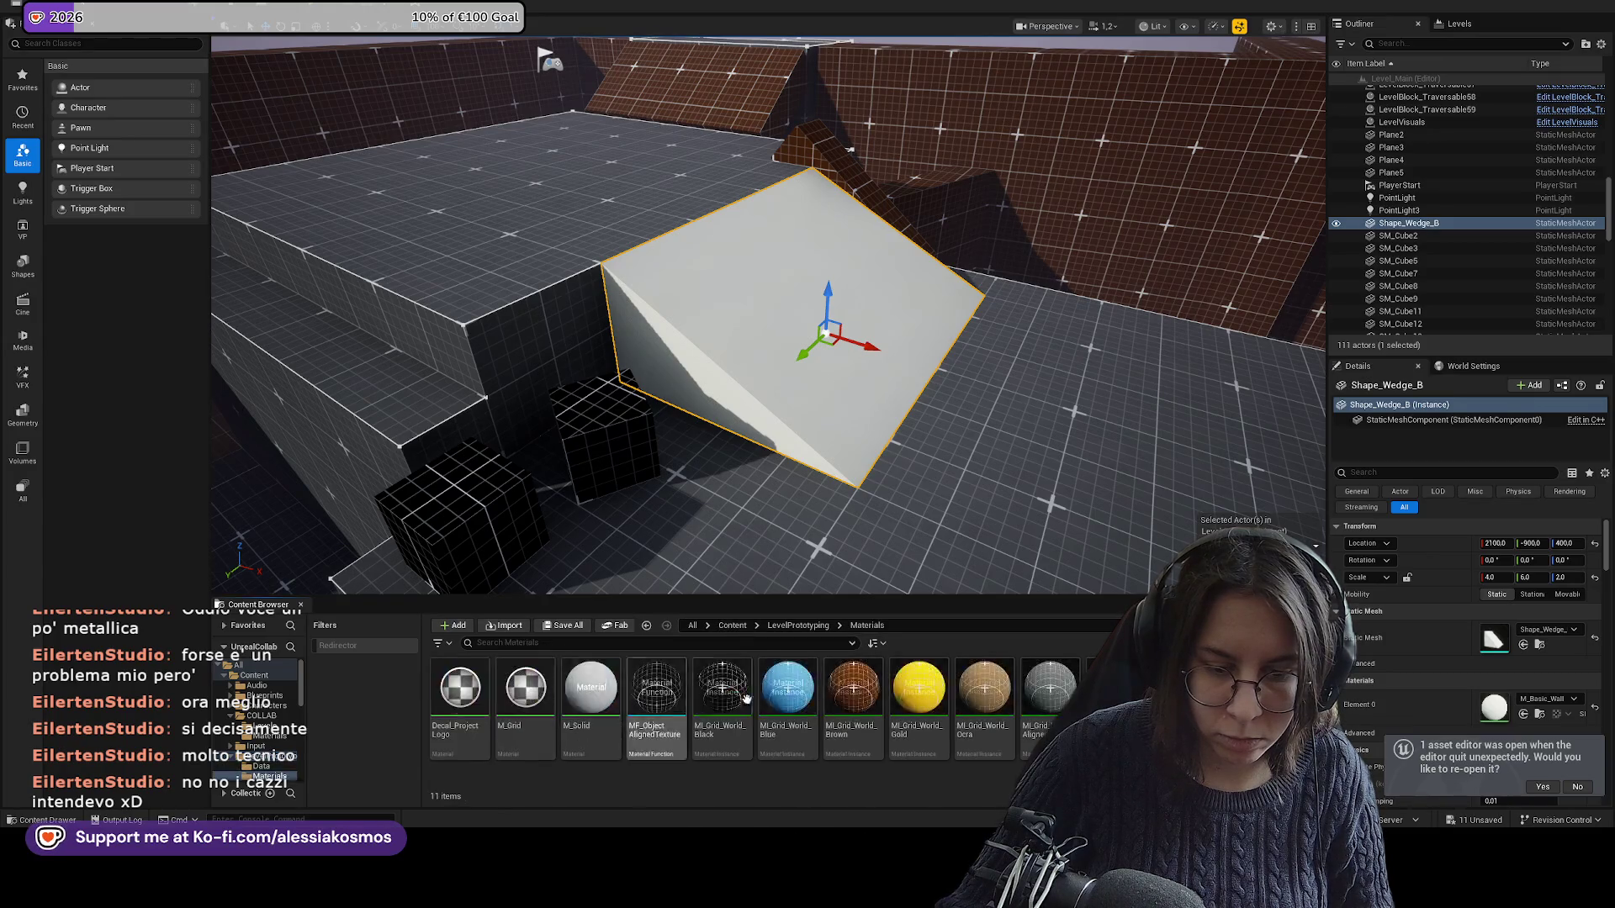
pyautogui.moveTo(787, 688)
pyautogui.mouseDown()
pyautogui.moveTo(791, 337)
pyautogui.moveTo(665, 312)
pyautogui.mouseUp()
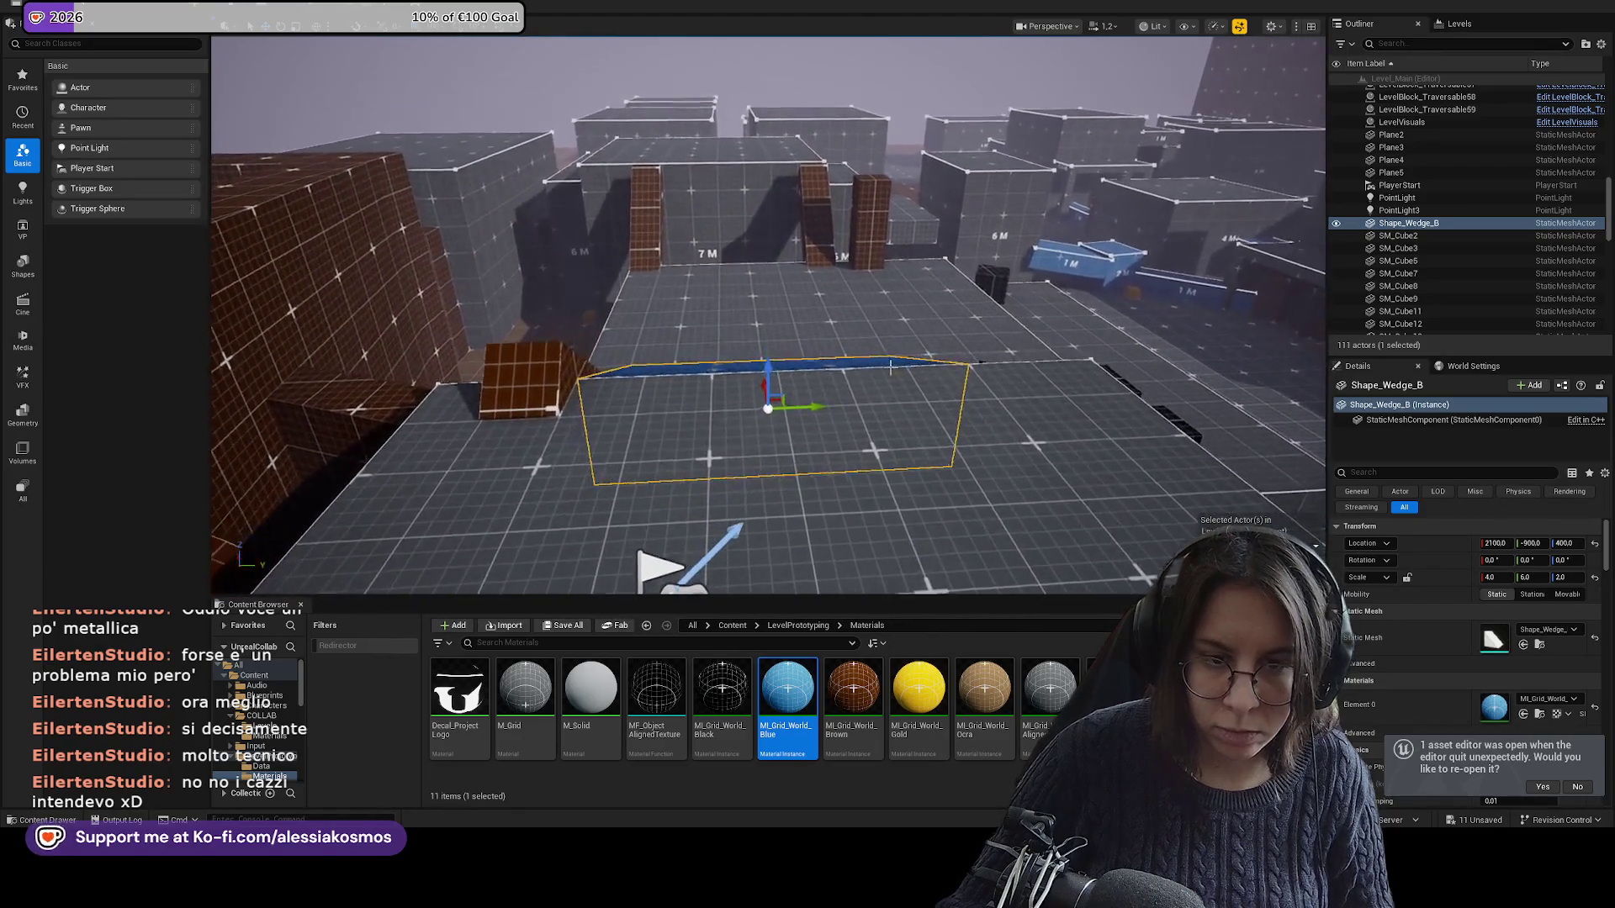
# Duplicate the wedge one step lower, rotated 90°, at half height and narrower.
pyautogui.moveTo(891, 367)
pyautogui.mouseDown()
pyautogui.moveTo(842, 429)
pyautogui.moveTo(936, 521)
pyautogui.mouseUp()
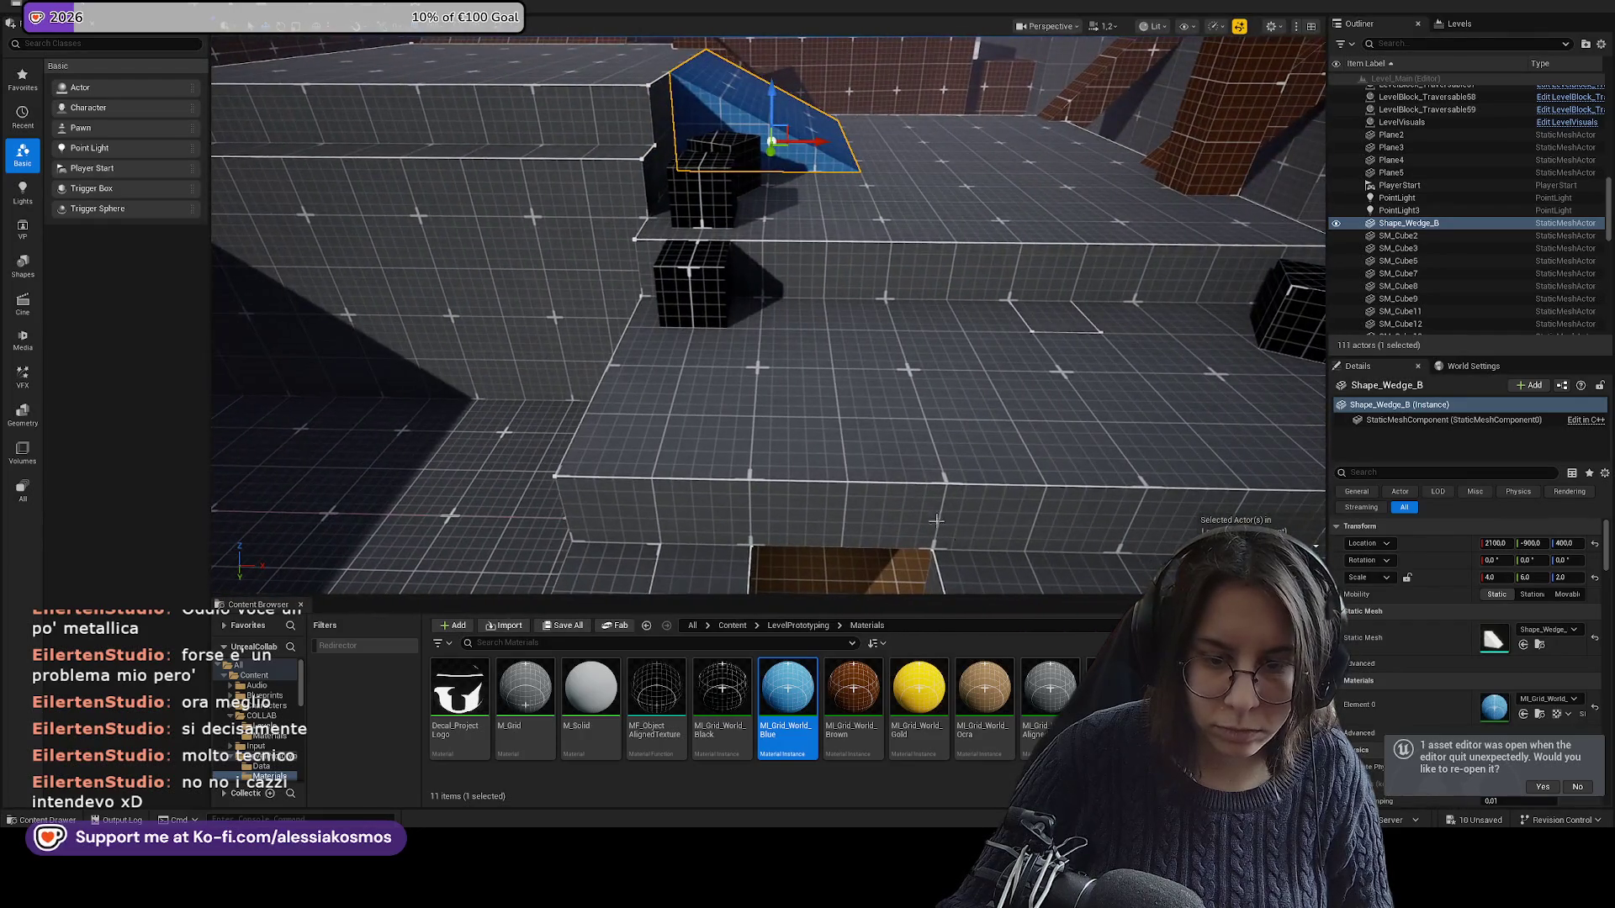
pyautogui.moveTo(773, 152)
pyautogui.mouseDown()
pyautogui.moveTo(774, 282)
pyautogui.moveTo(779, 244)
pyautogui.mouseUp()
pyautogui.press('e')
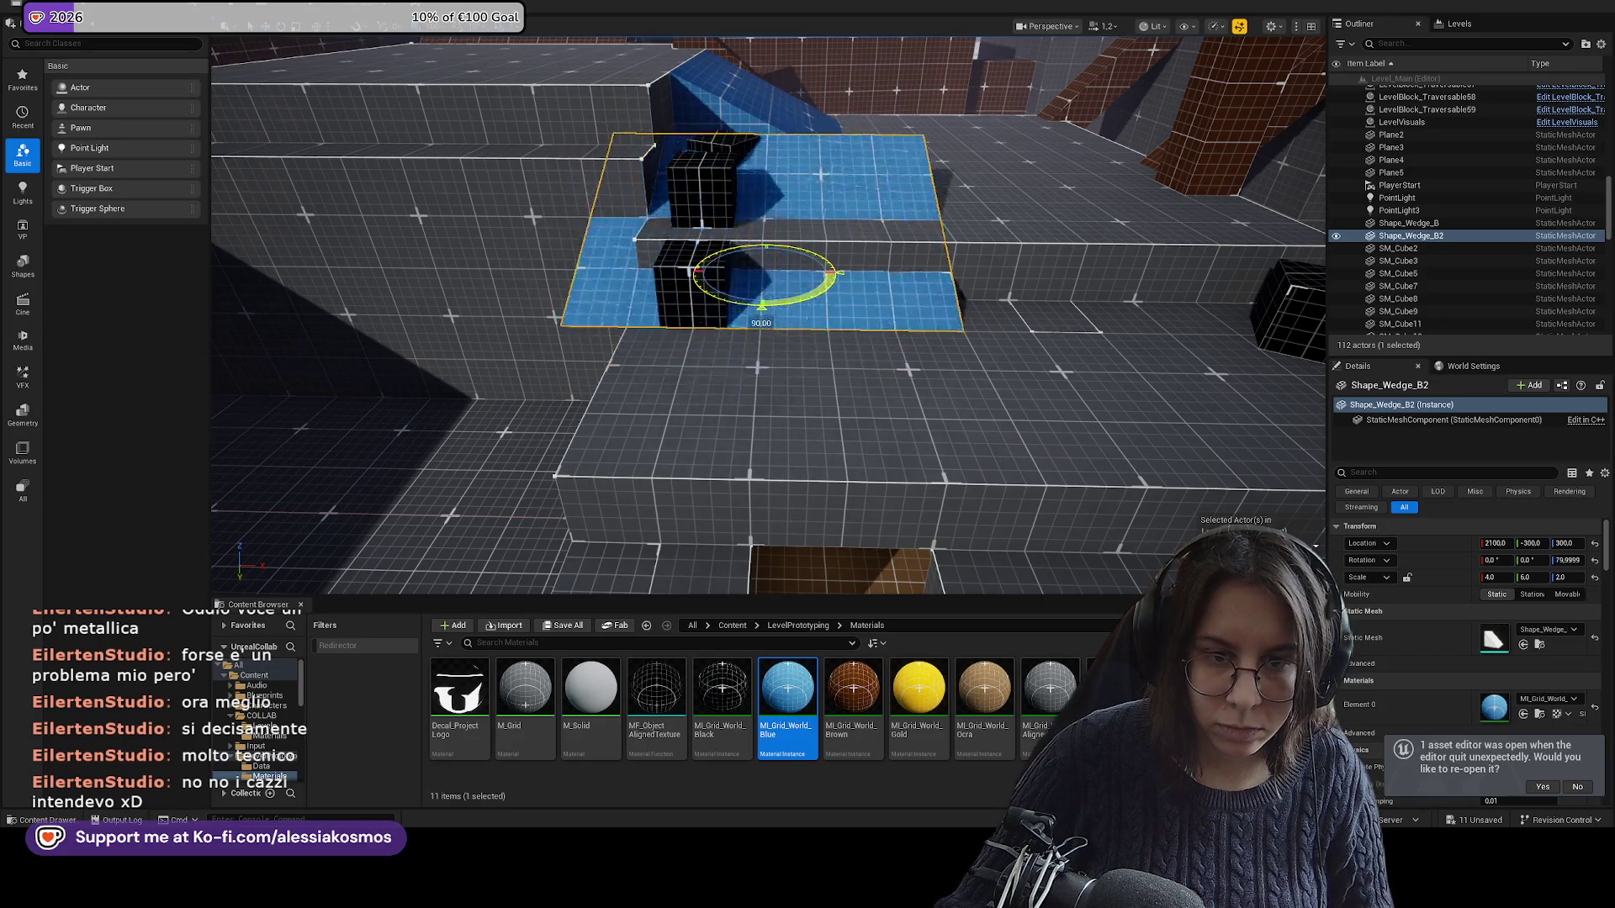
pyautogui.press('w')
pyautogui.moveTo(1566, 577); pyautogui.dragTo(1556, 577)
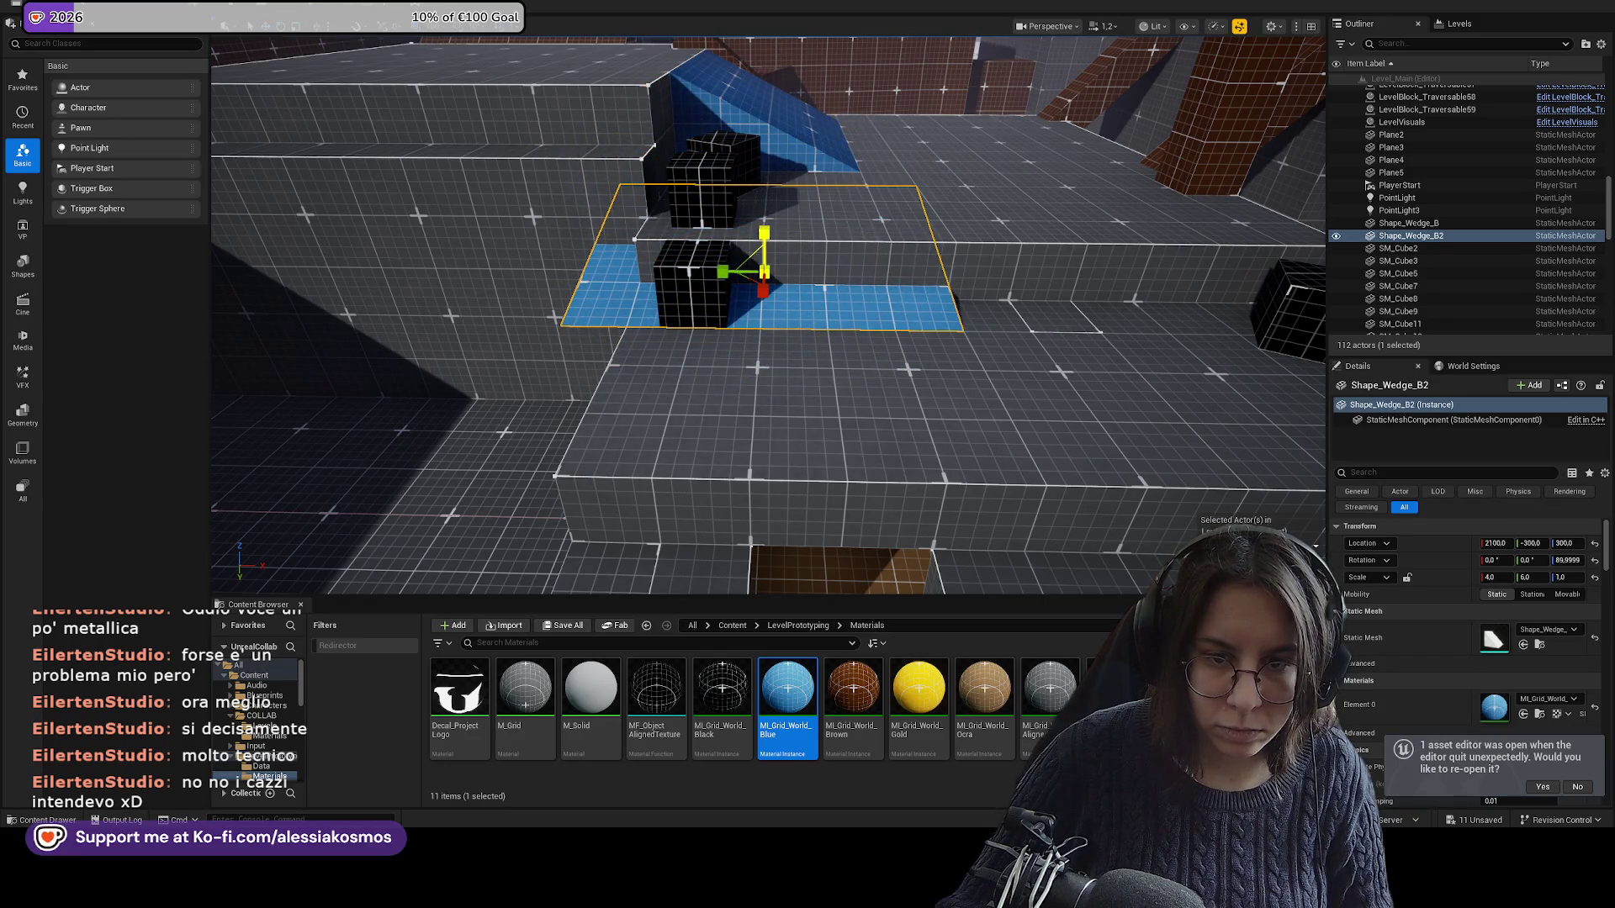
pyautogui.moveTo(764, 291)
pyautogui.mouseDown()
pyautogui.moveTo(749, 388)
pyautogui.moveTo(824, 370)
pyautogui.moveTo(925, 383)
pyautogui.mouseUp()
# Set grid snap to 0,25, slide the new wedge near Y -100, then playtest the level.
pyautogui.moveTo(1005, 426); pyautogui.dragTo(473, 40)
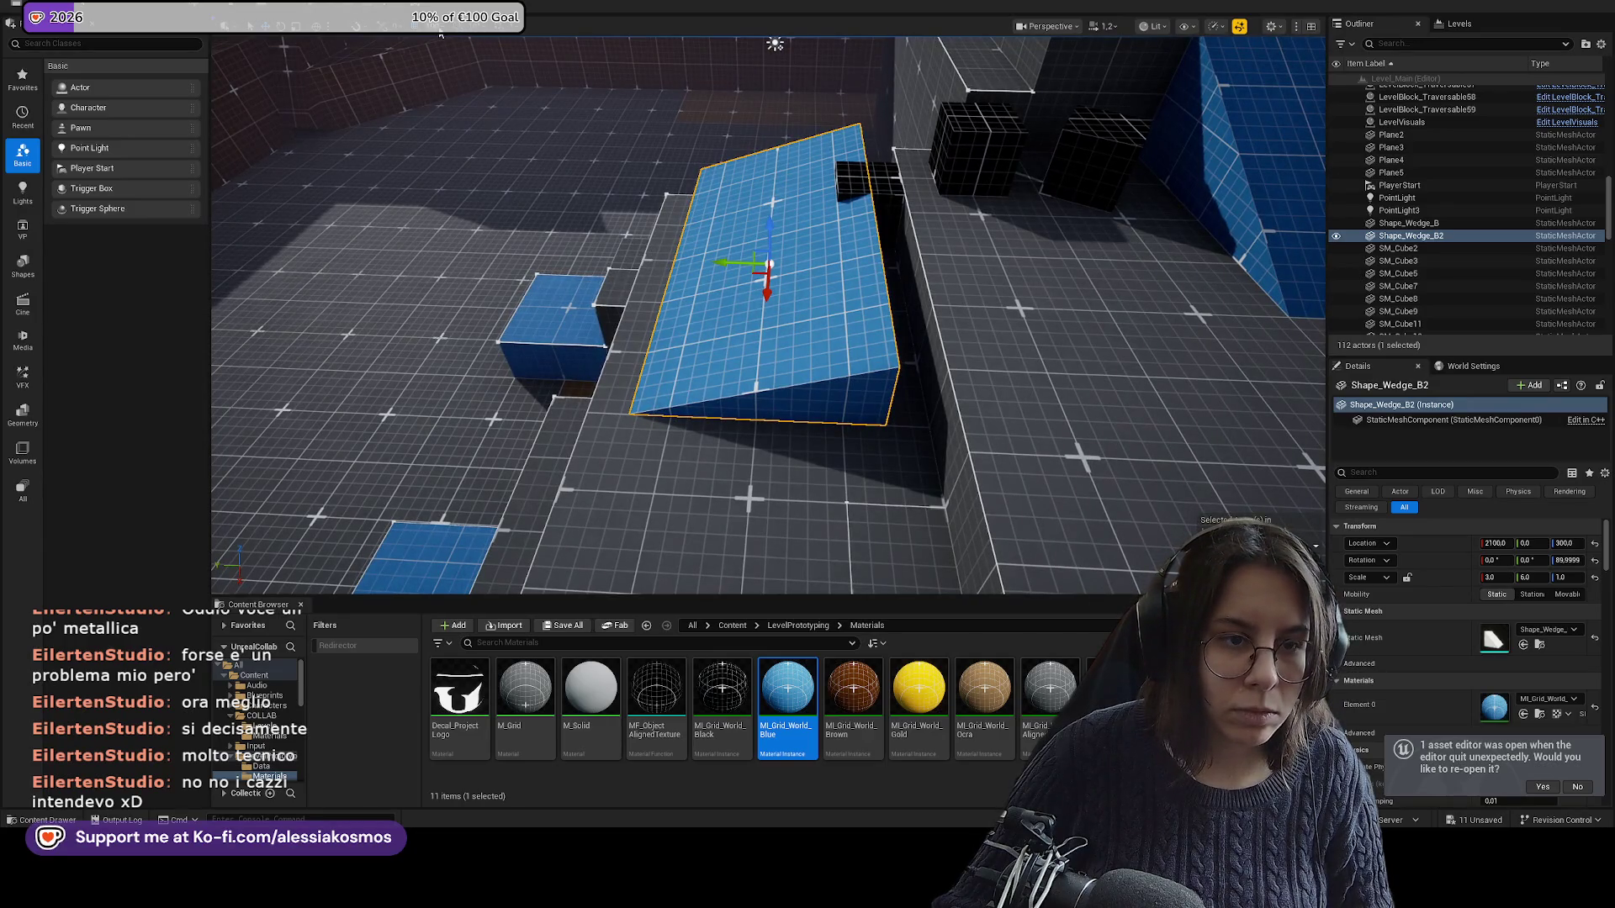
pyautogui.click(511, 29)
pyautogui.click(538, 101)
pyautogui.click(511, 29)
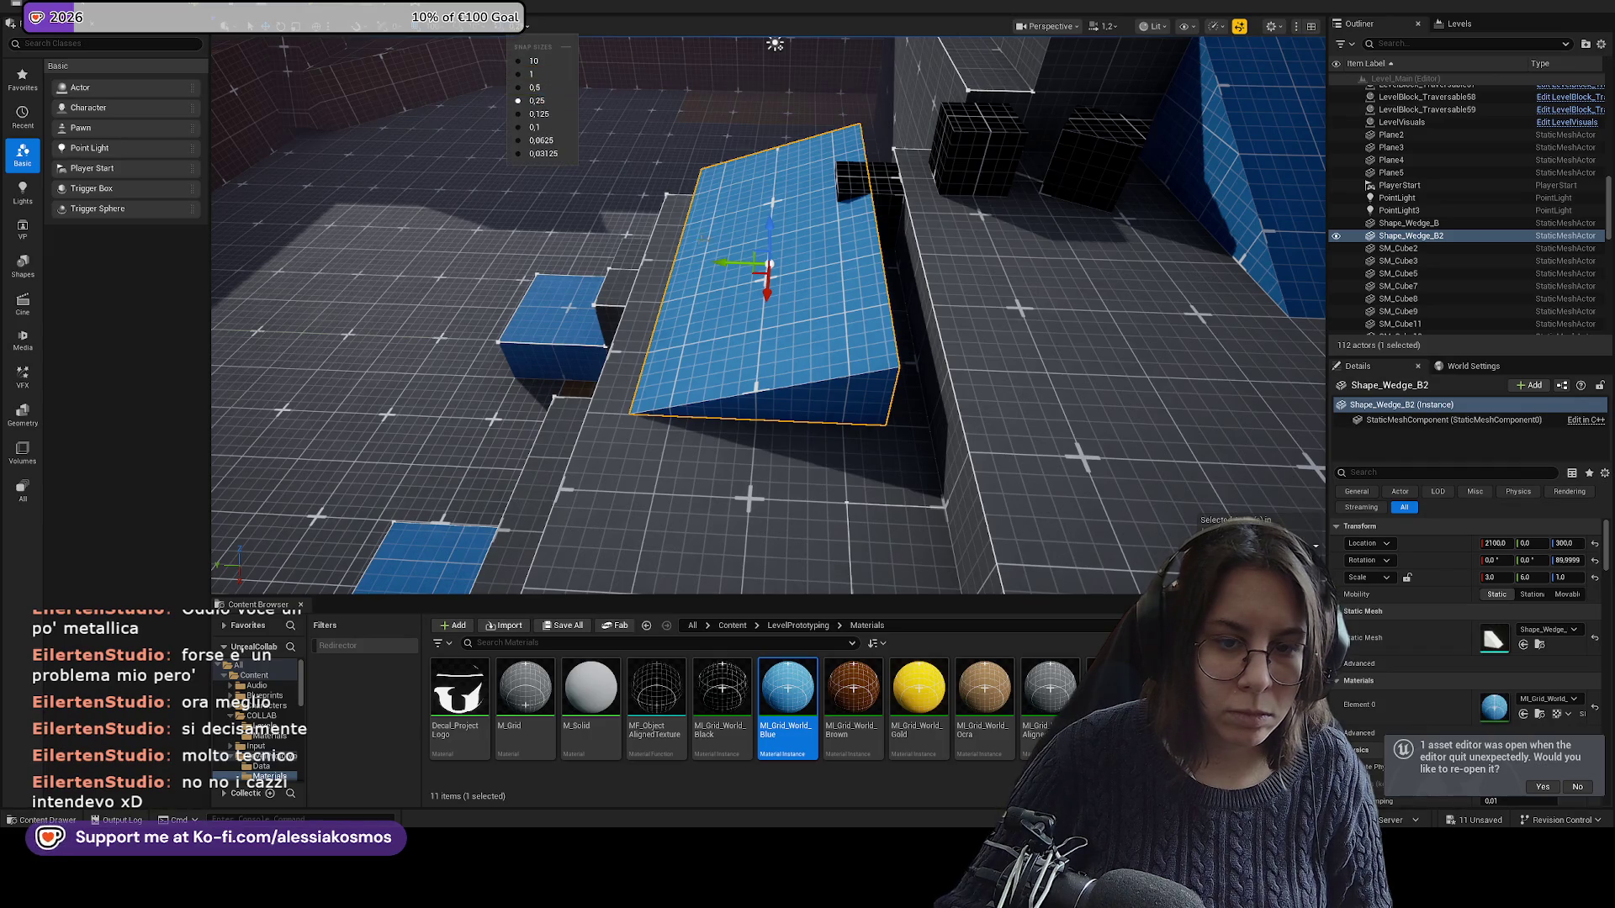
pyautogui.click(740, 264)
pyautogui.moveTo(762, 268); pyautogui.dragTo(767, 270)
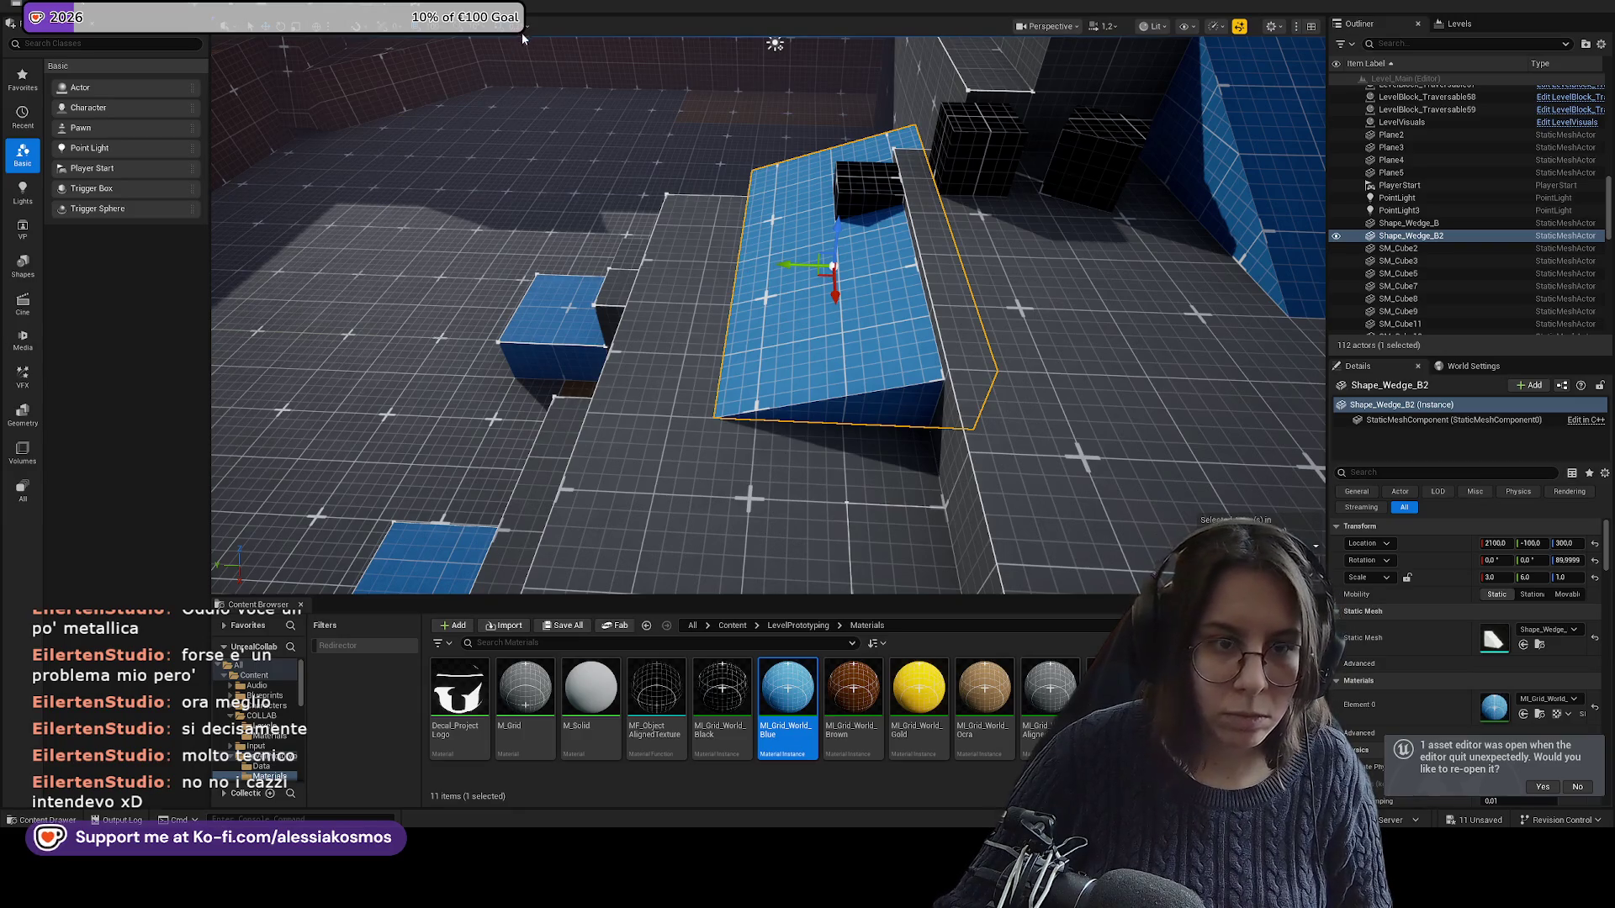
pyautogui.click(429, 25)
pyautogui.click(948, 250)
pyautogui.moveTo(760, 262)
pyautogui.mouseDown()
pyautogui.moveTo(801, 436)
pyautogui.moveTo(751, 389)
pyautogui.moveTo(776, 387)
pyautogui.moveTo(723, 353)
pyautogui.moveTo(761, 382)
pyautogui.moveTo(828, 350)
pyautogui.mouseUp()
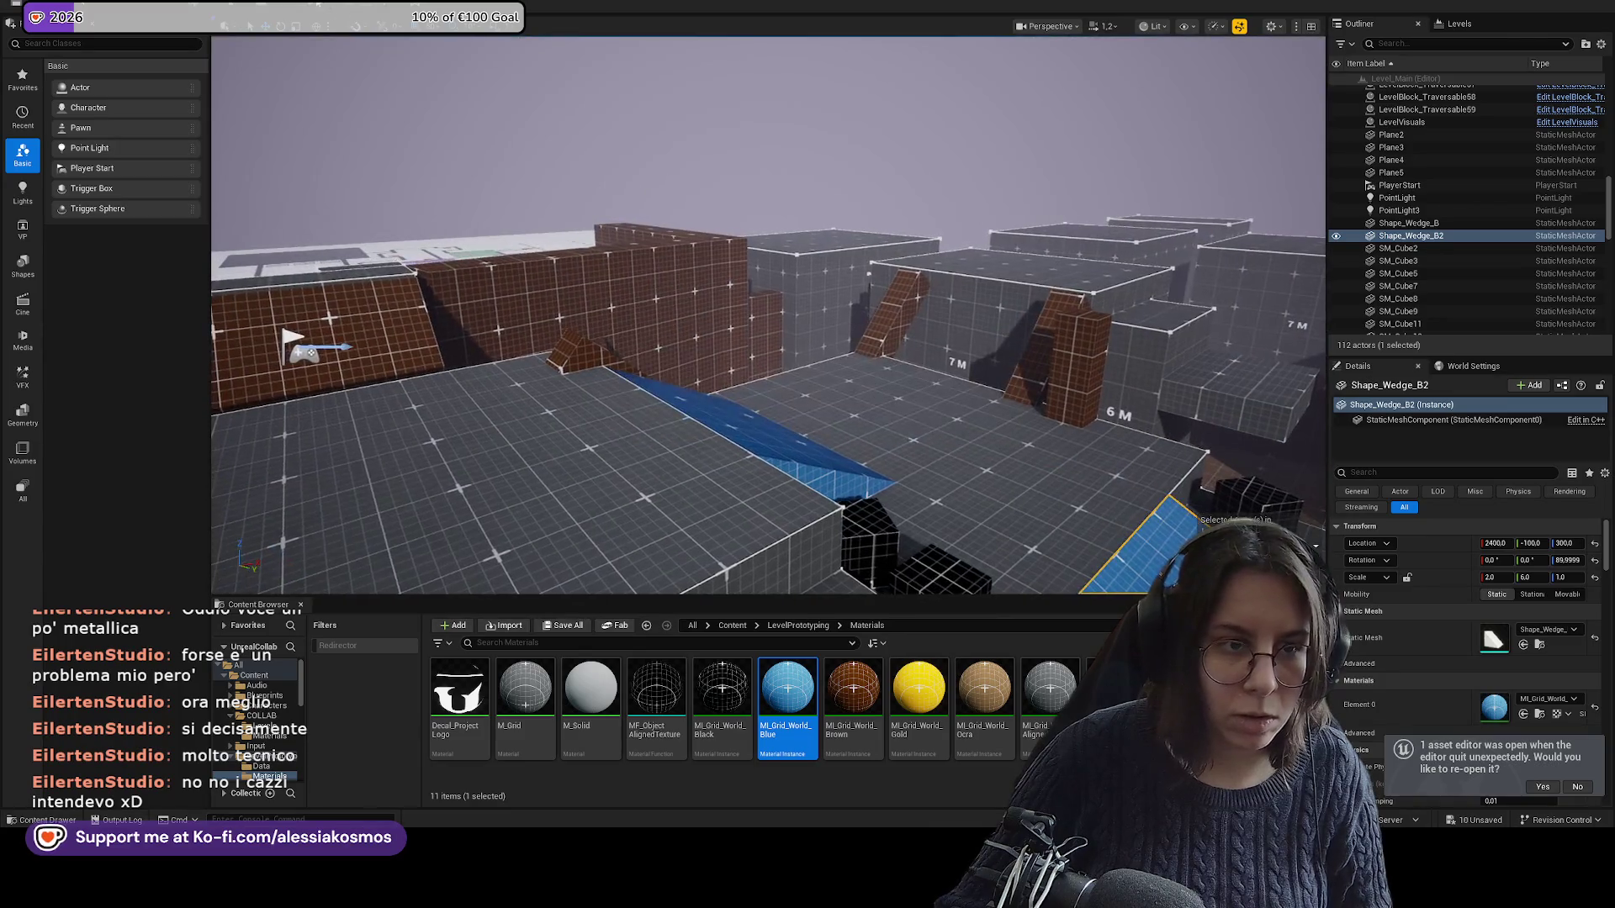
pyautogui.hotkey('alt', 'p')
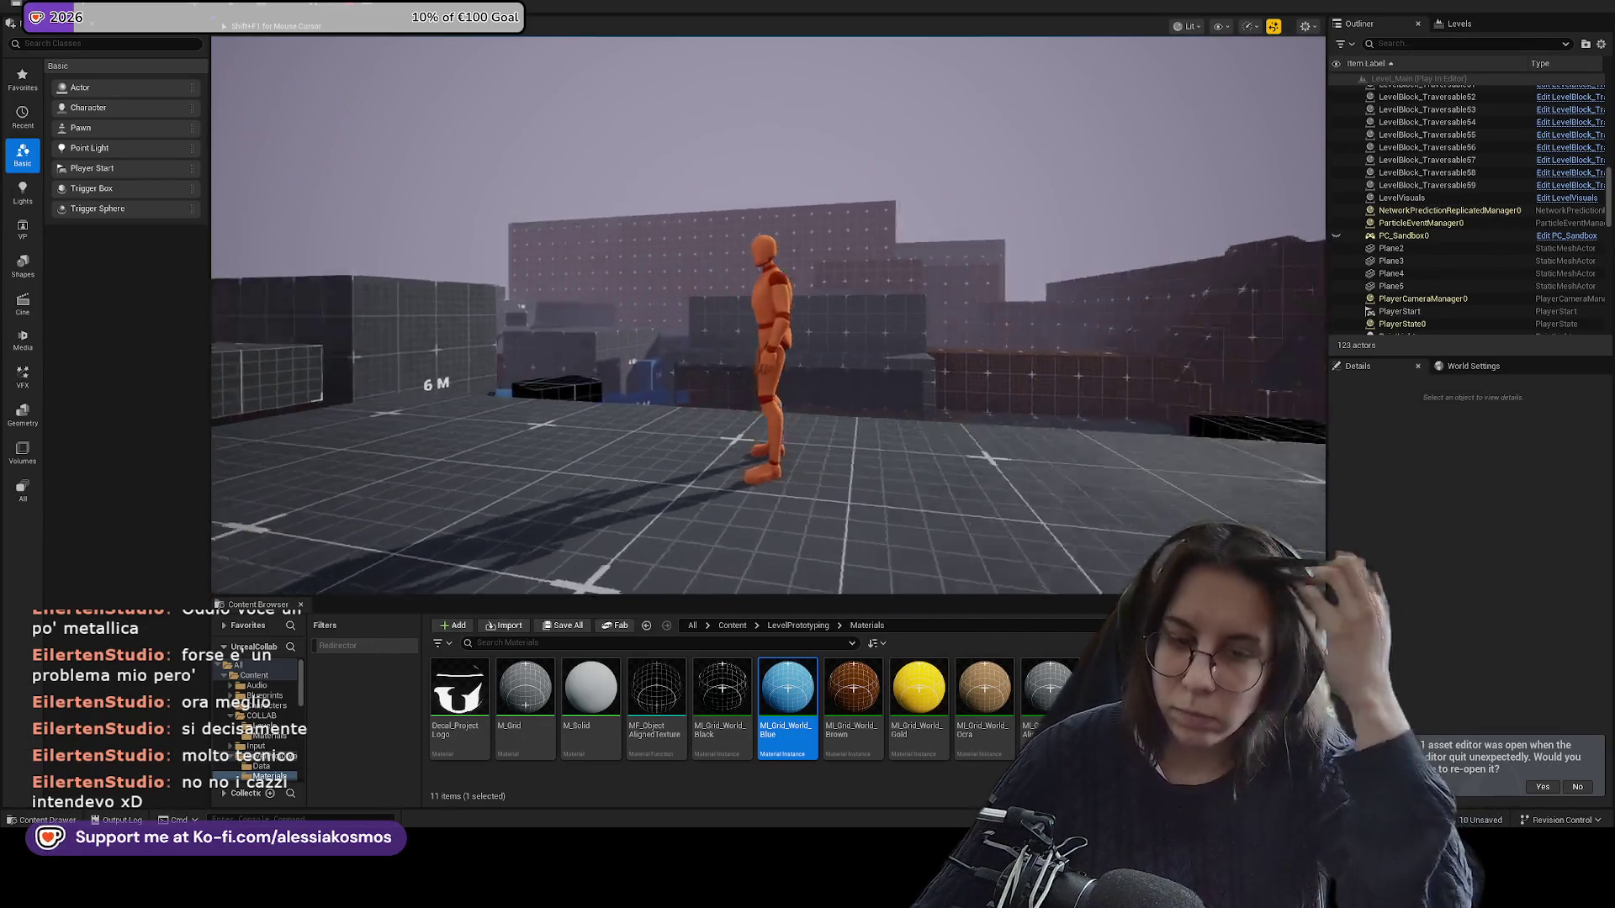
pyautogui.press('Escape')
pyautogui.scroll(-2, 767, 316)
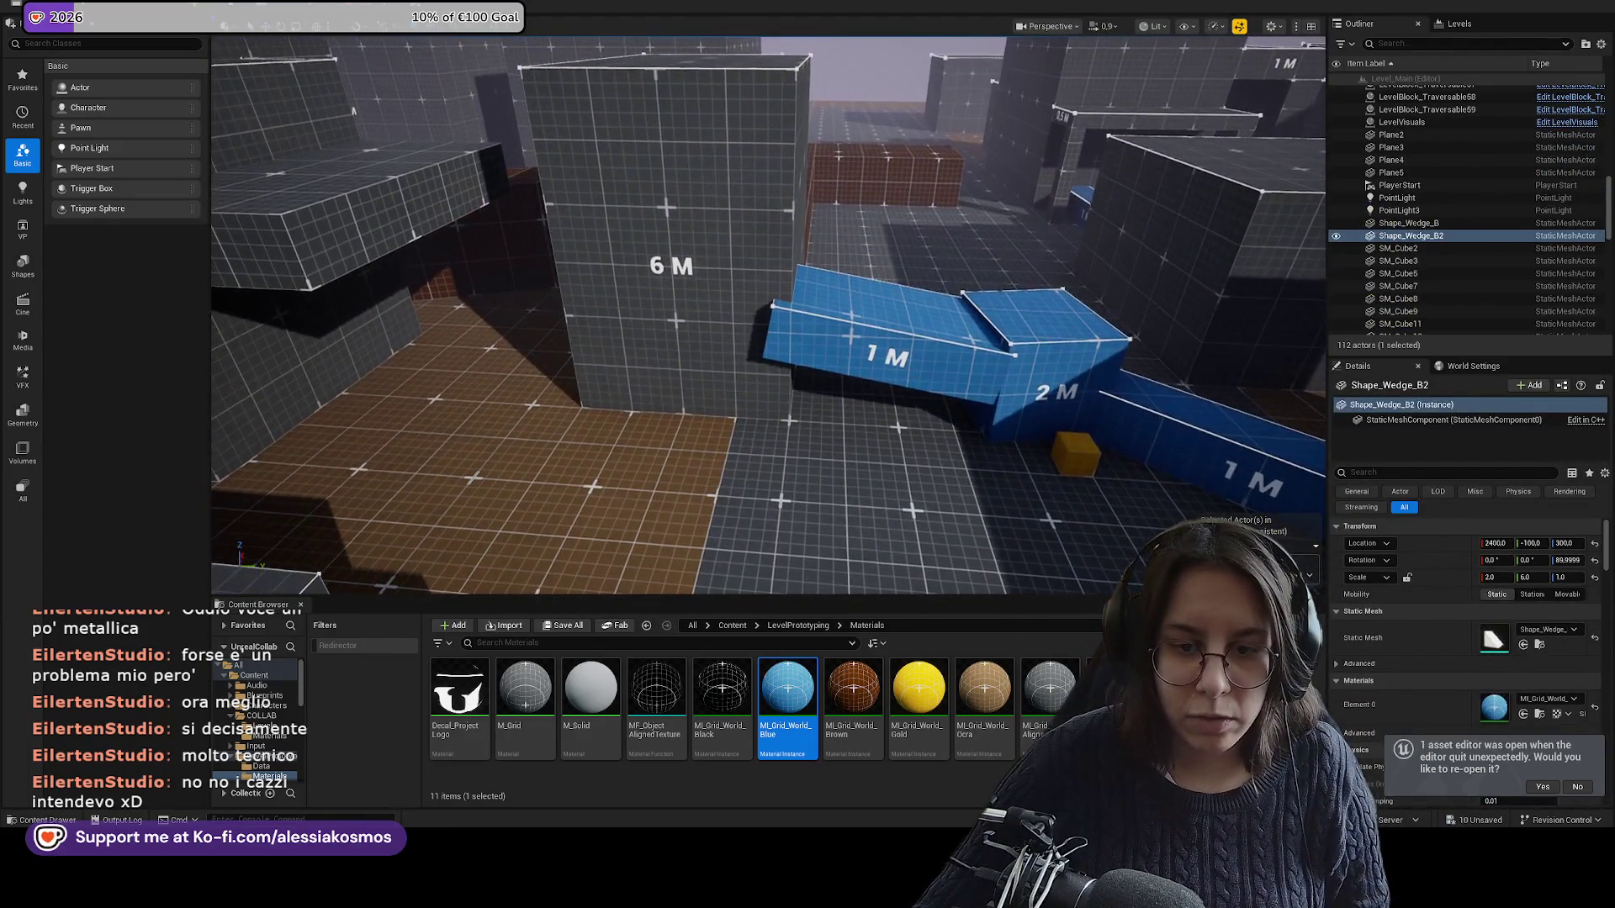
# Move SM_Cube37 along Y to 150 and make it taller, Z scale 3.
pyautogui.click(1127, 396)
pyautogui.press('f')
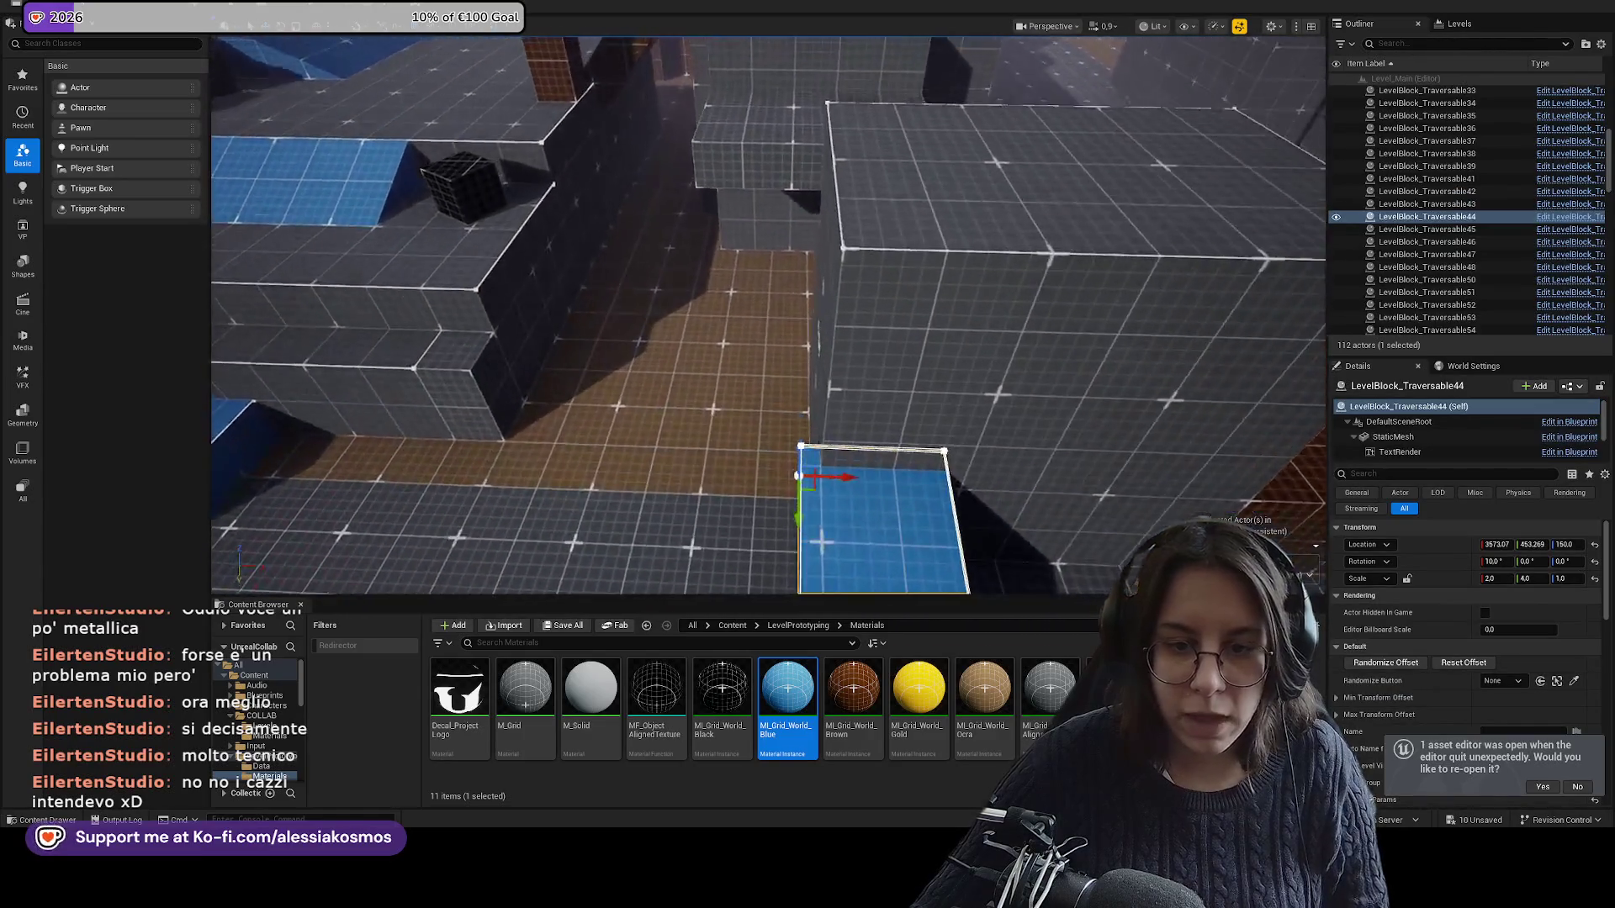
pyautogui.moveTo(911, 321)
pyautogui.mouseDown()
pyautogui.moveTo(875, 286)
pyautogui.moveTo(910, 320)
pyautogui.moveTo(875, 378)
pyautogui.mouseUp()
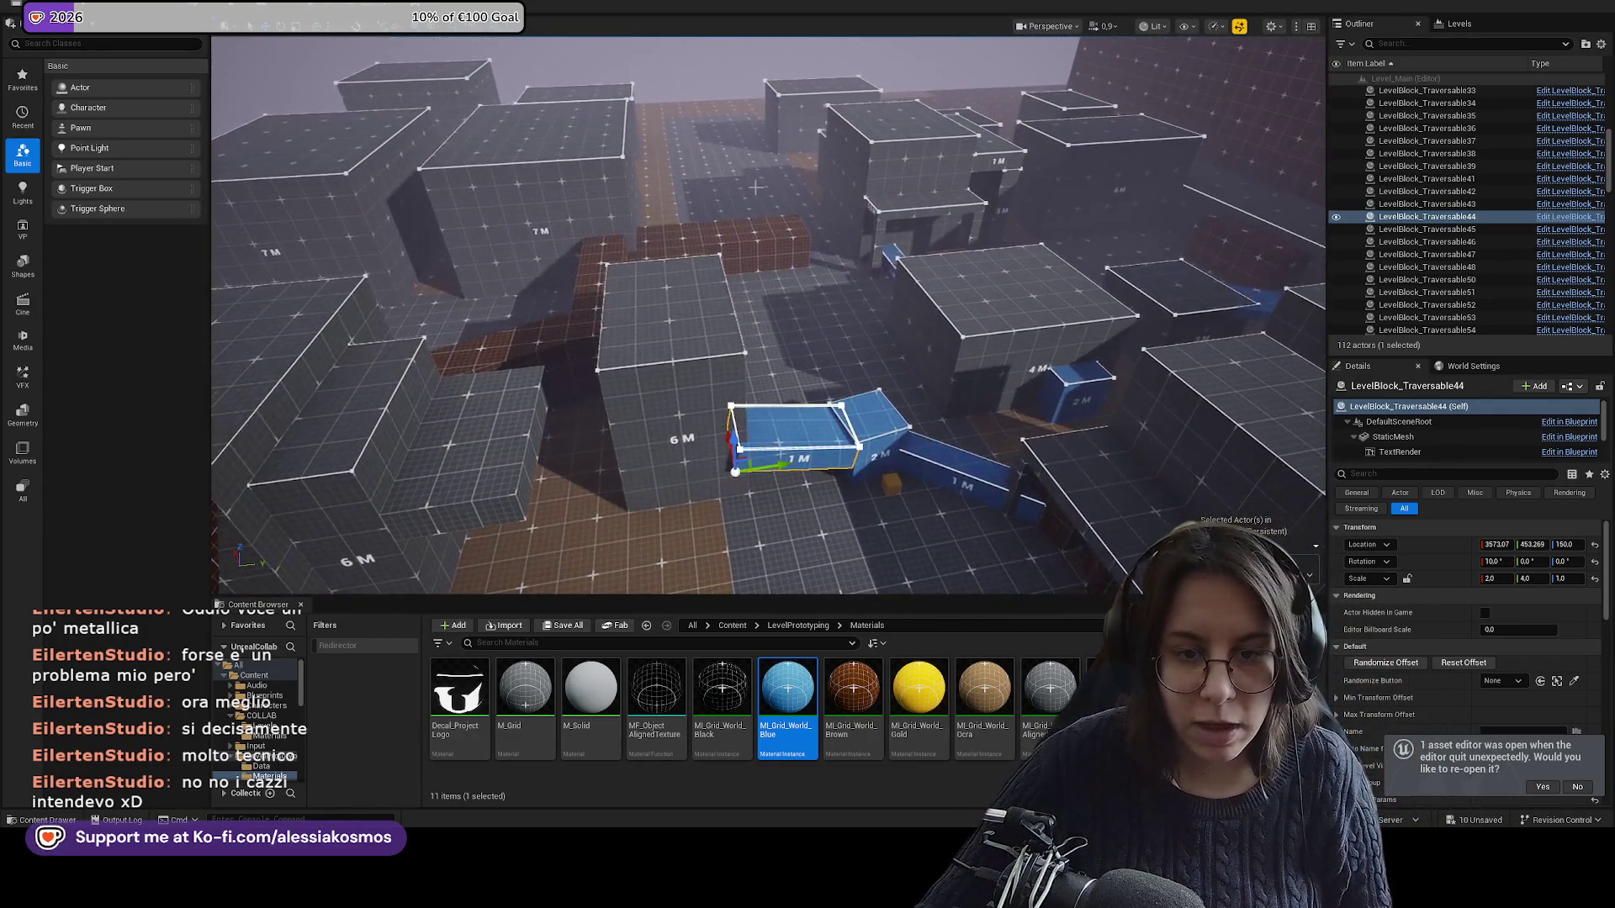
pyautogui.click(673, 269)
pyautogui.moveTo(618, 286)
pyautogui.mouseDown()
pyautogui.moveTo(626, 353)
pyautogui.moveTo(639, 245)
pyautogui.moveTo(668, 241)
pyautogui.mouseUp()
pyautogui.press('r')
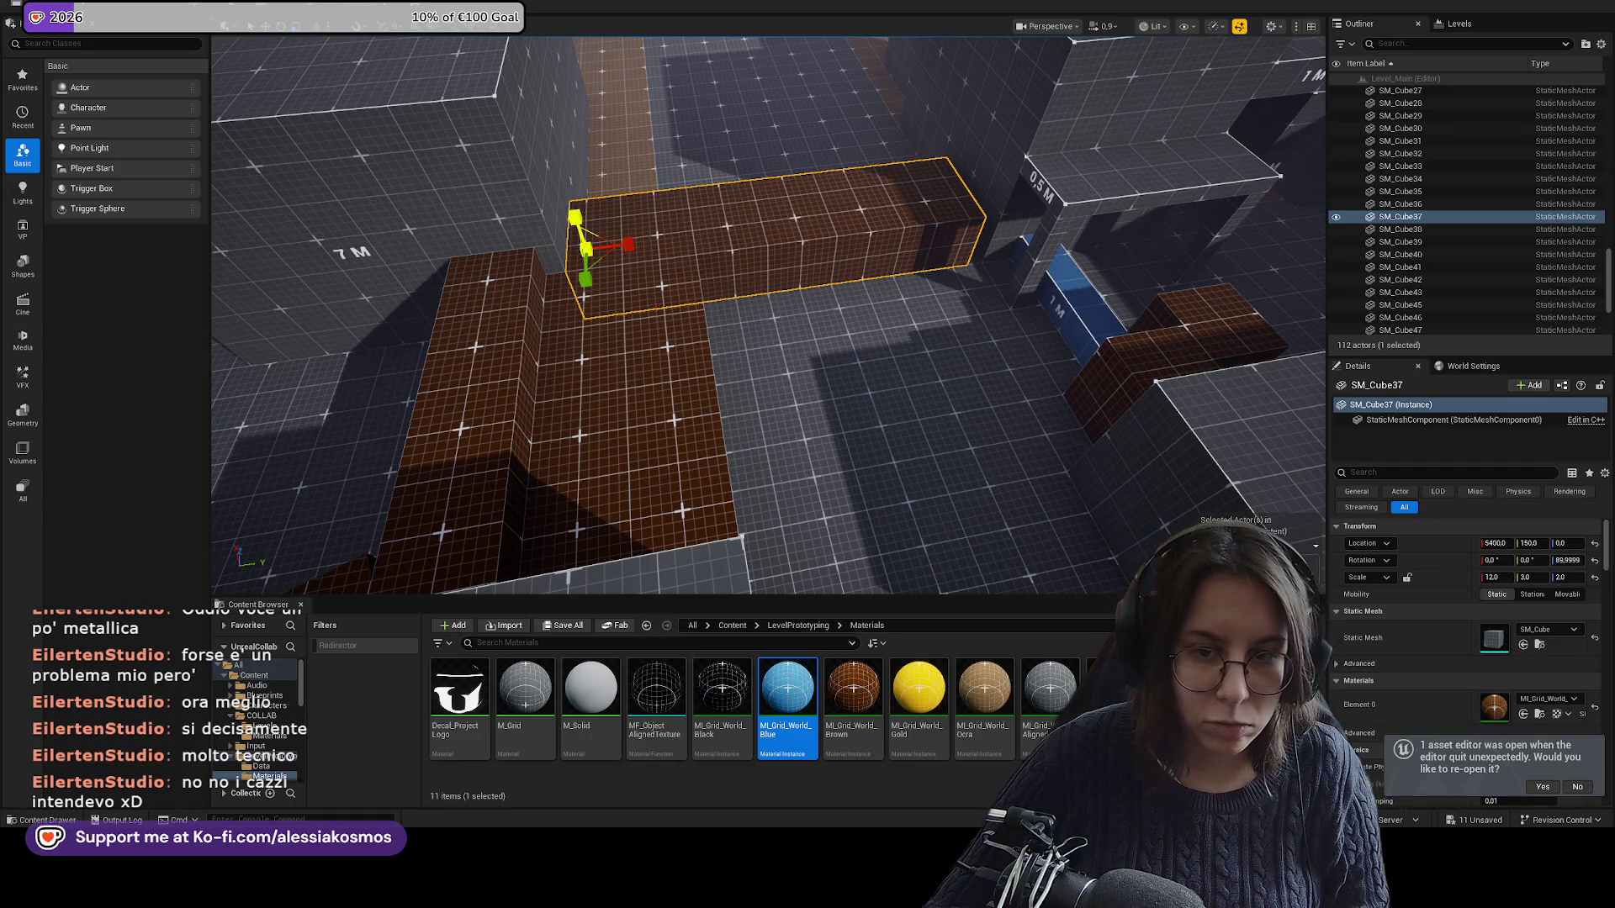
pyautogui.moveTo(575, 215); pyautogui.dragTo(650, 200)
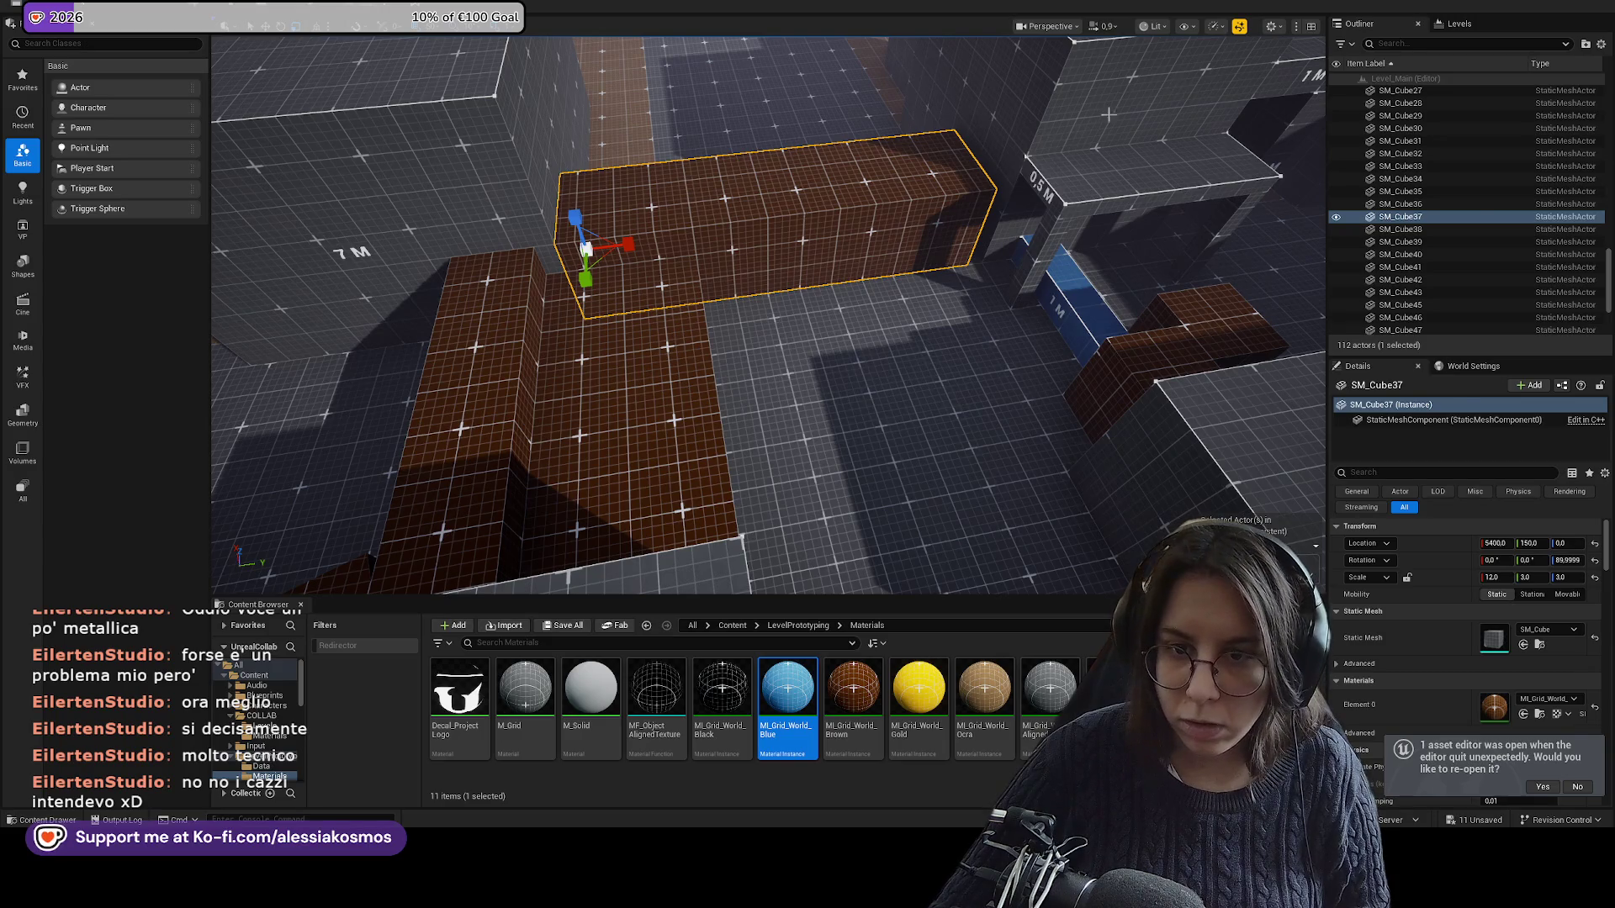
# Lengthen SM_Cube37 toward the camera, scaling it along X to 13.
pyautogui.click(1109, 113)
pyautogui.press('f')
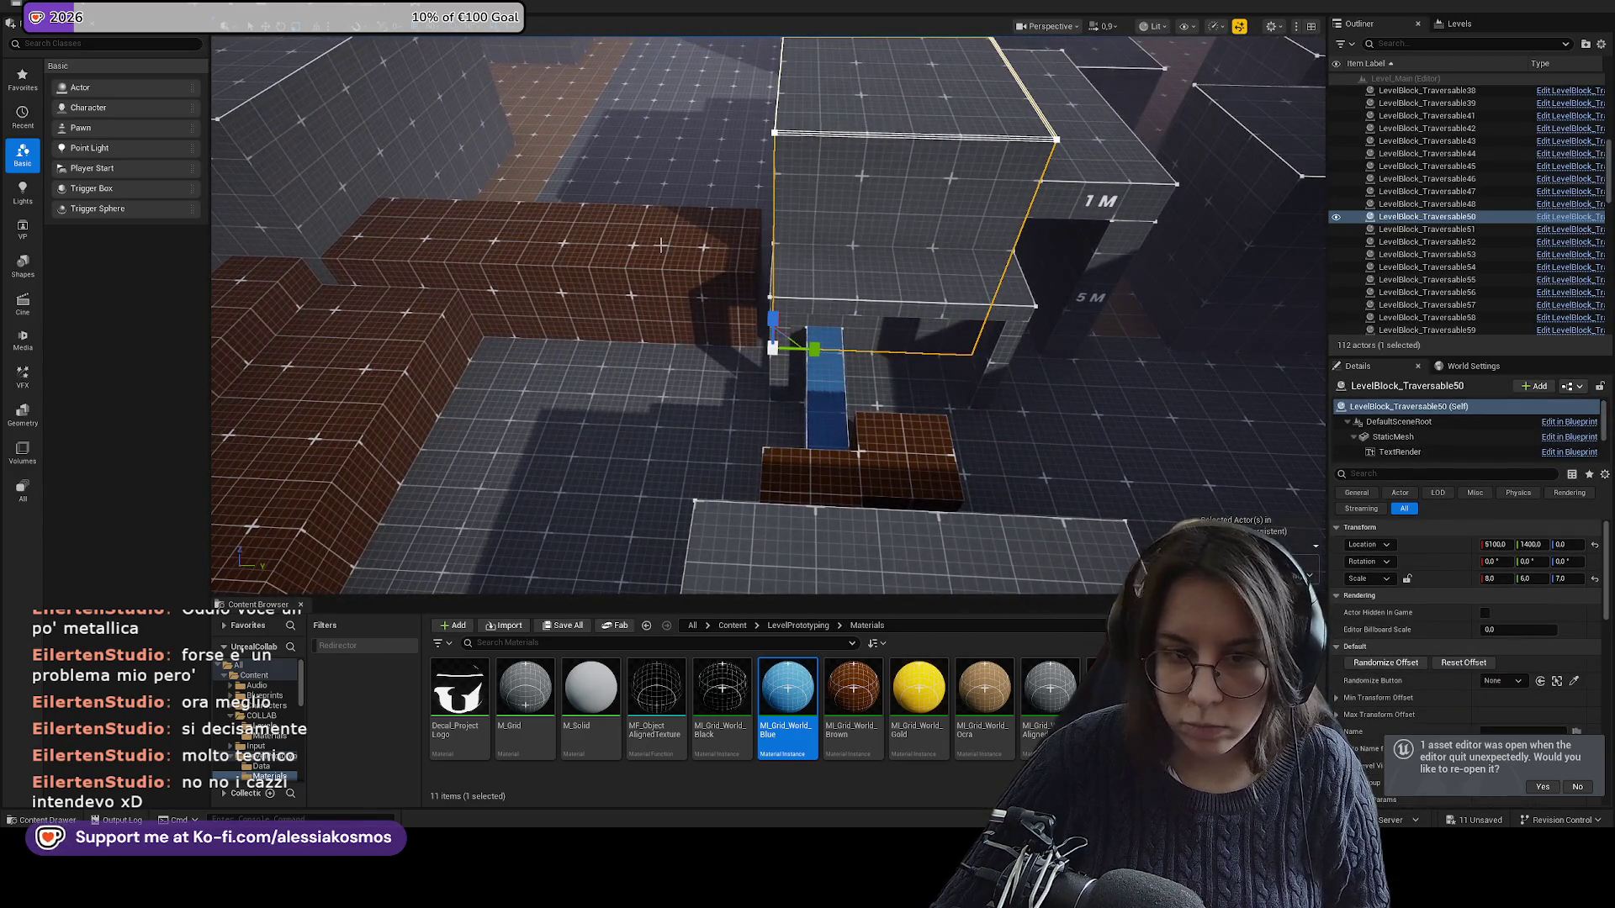
pyautogui.click(690, 257)
pyautogui.press('f')
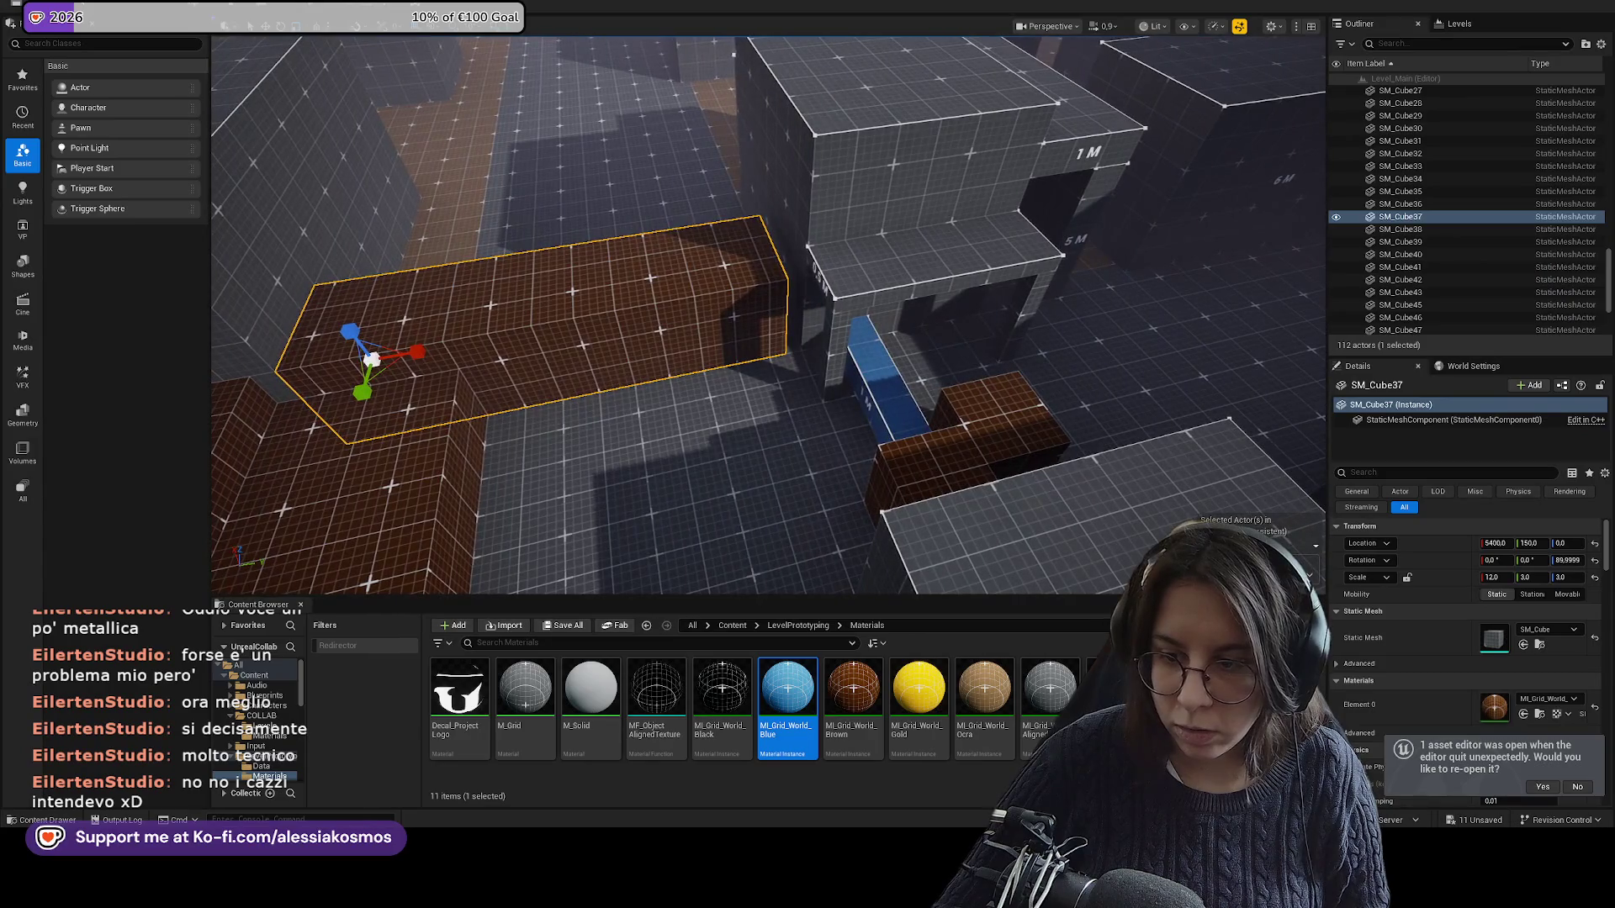
pyautogui.click(431, 34)
pyautogui.click(458, 112)
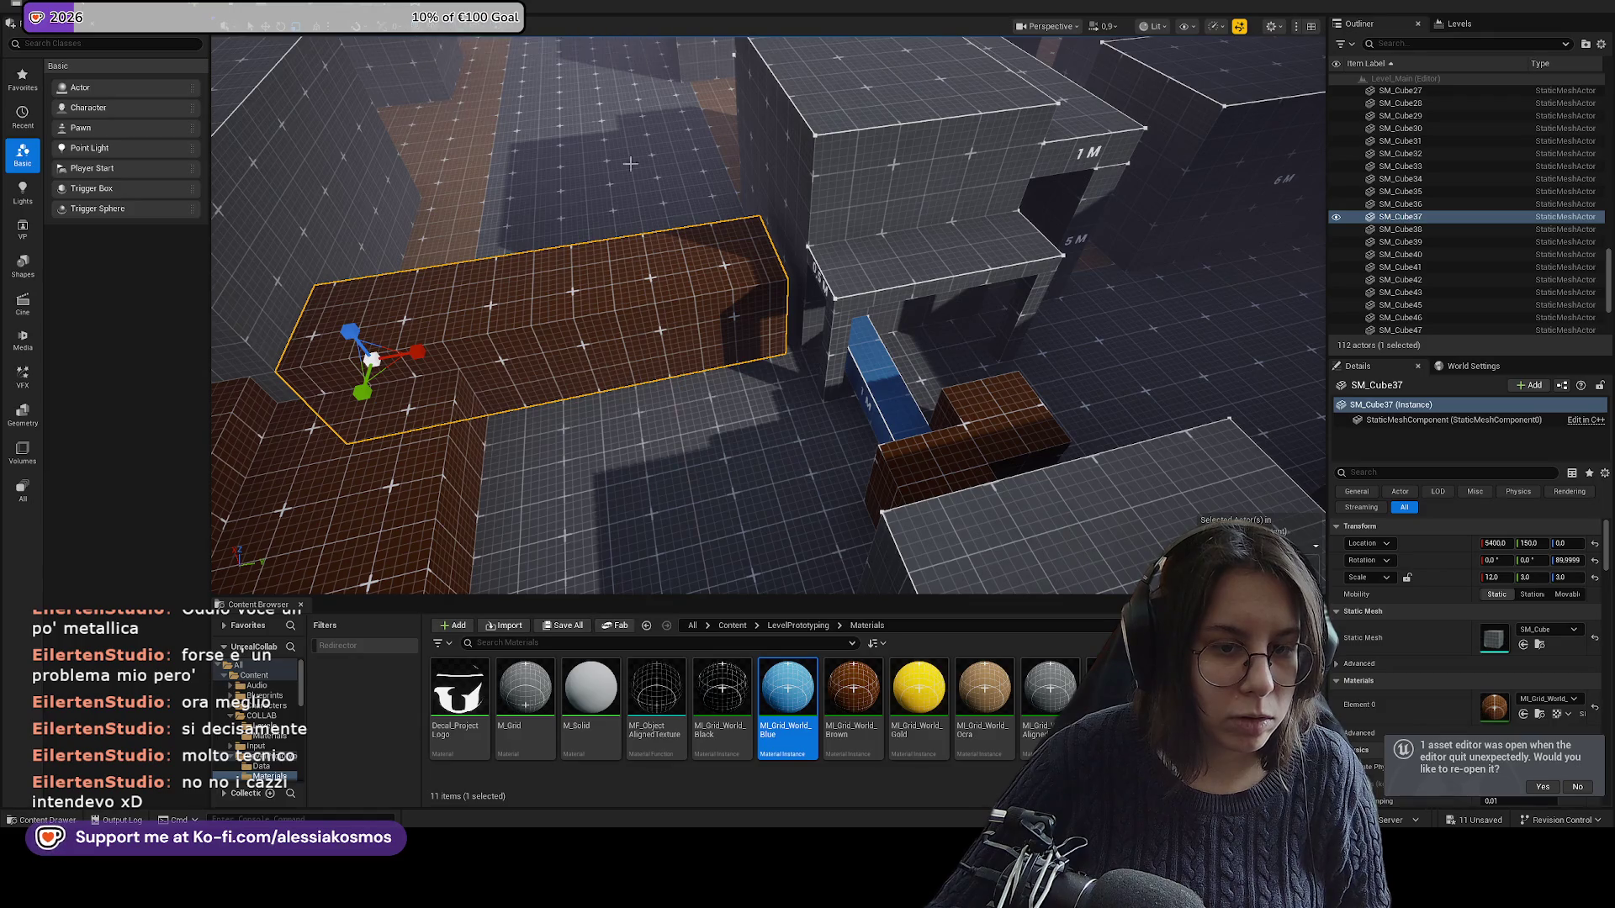
pyautogui.press('f')
pyautogui.hotkey('ctrl', 'z')
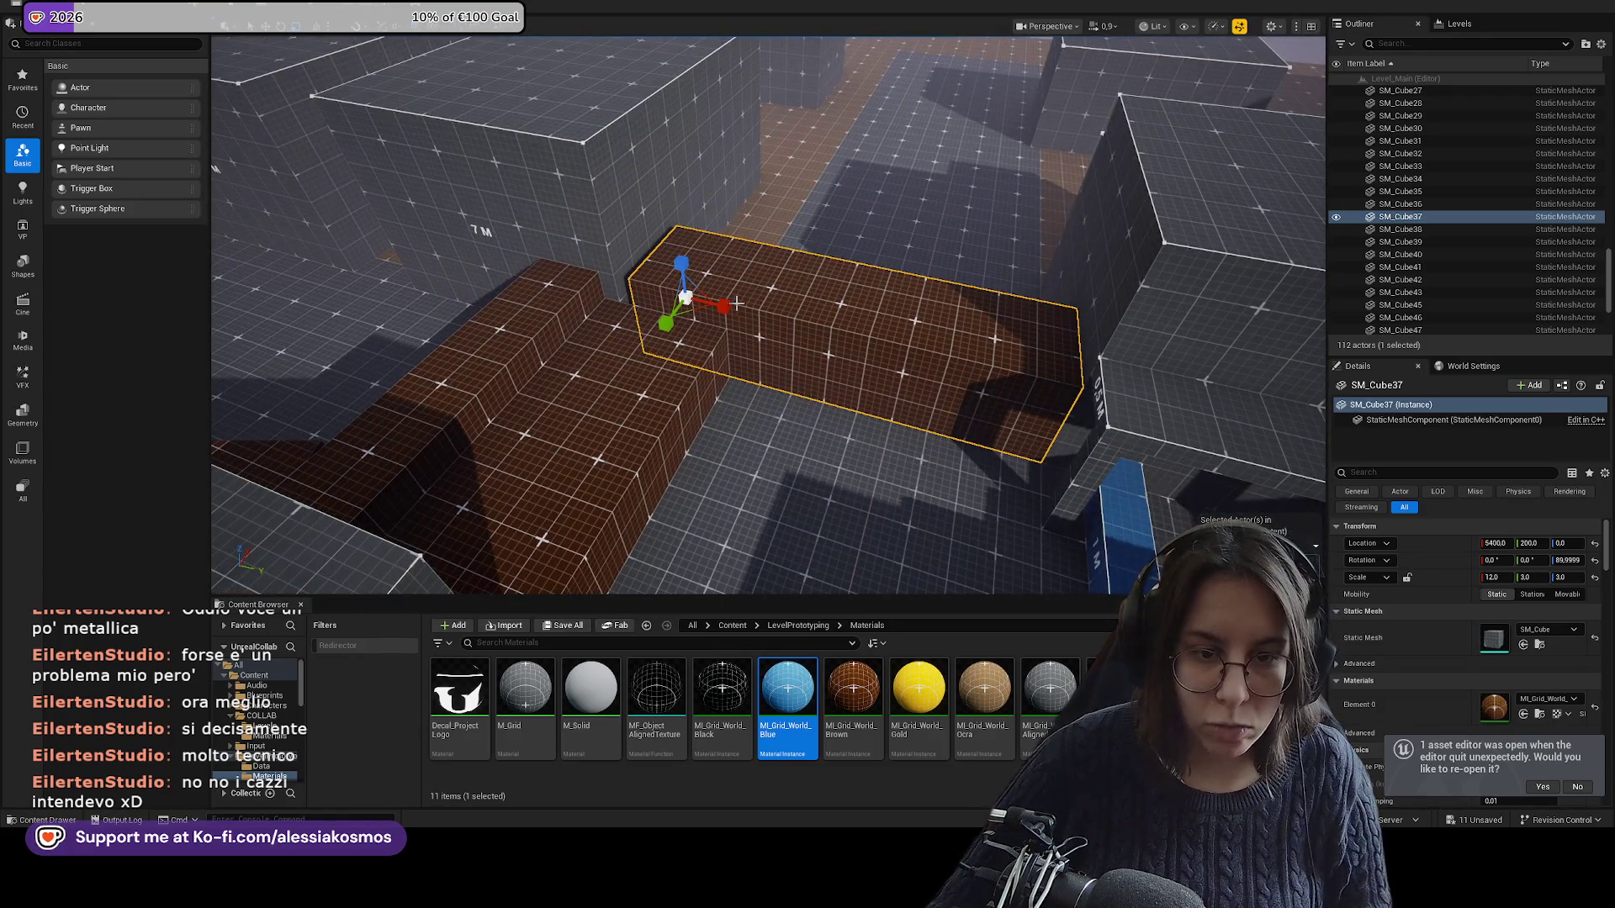
pyautogui.press('Left')
pyautogui.moveTo(761, 307); pyautogui.dragTo(734, 300)
pyautogui.press('r')
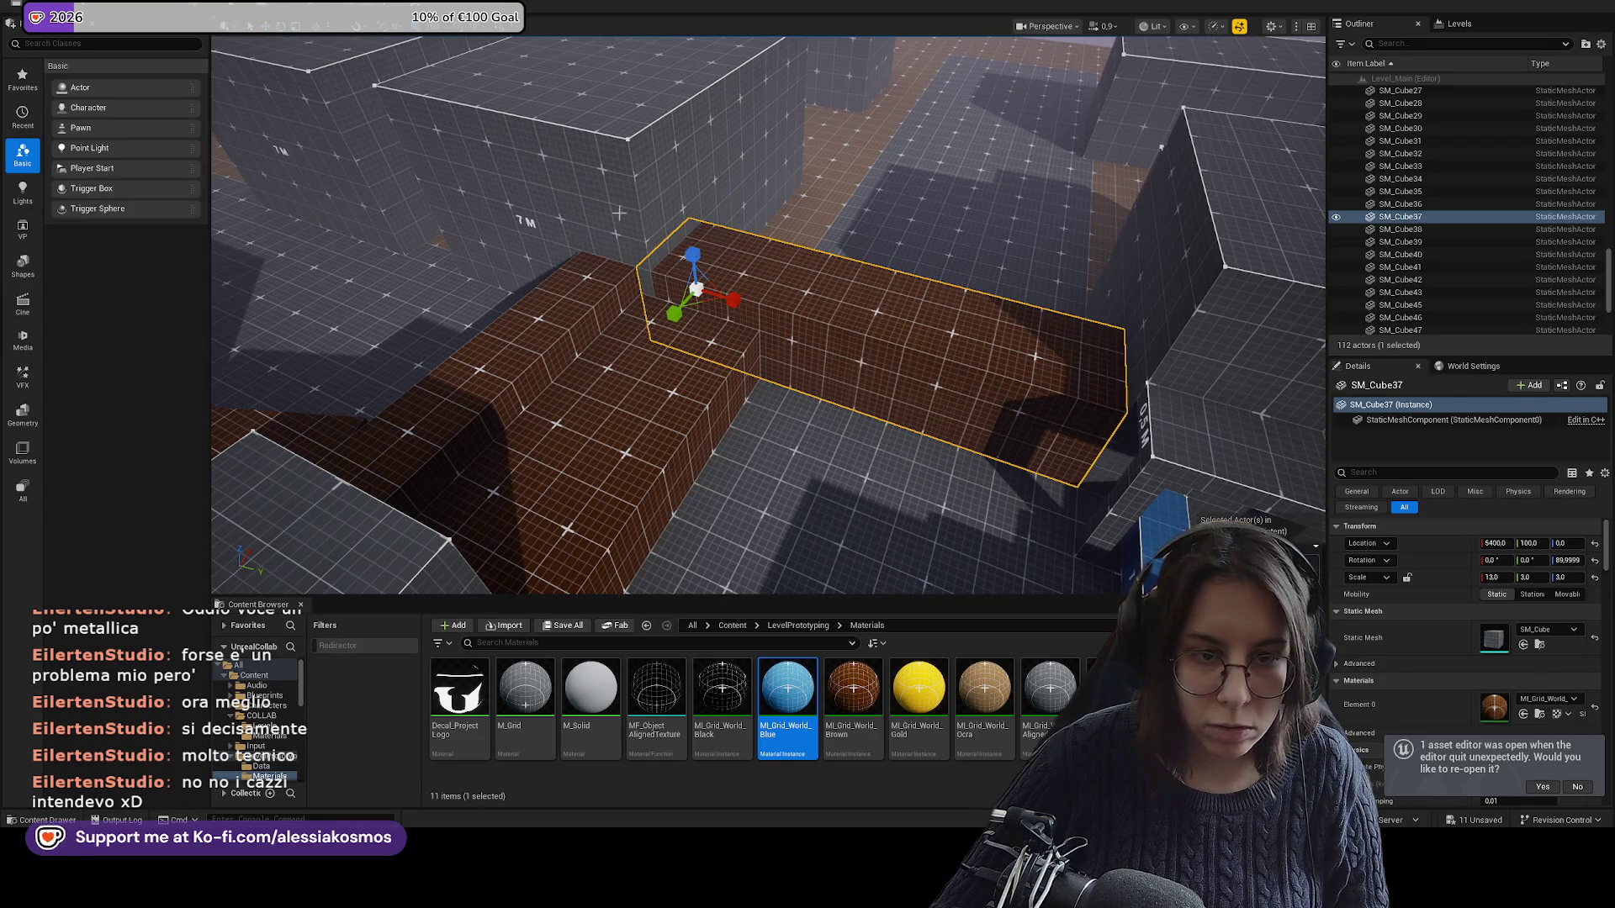
# Slide SM_Cube37 along Y to 400, deselect, and save the level.
pyautogui.click(619, 213)
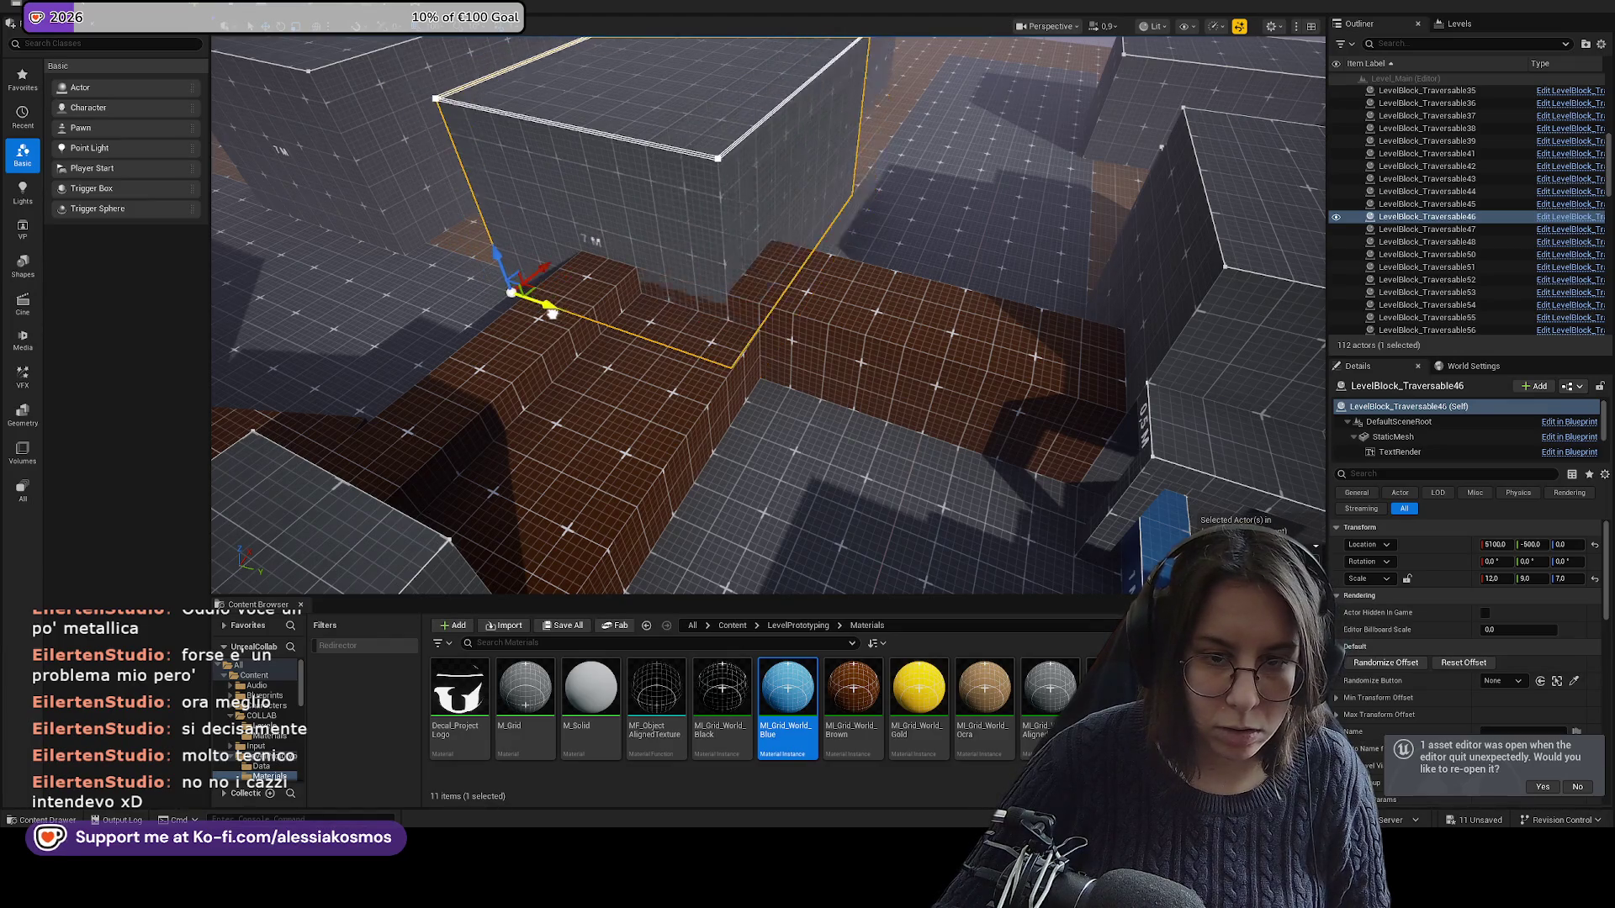
pyautogui.click(798, 325)
pyautogui.click(759, 330)
pyautogui.moveTo(731, 300)
pyautogui.mouseDown()
pyautogui.moveTo(805, 320)
pyautogui.moveTo(662, 300)
pyautogui.moveTo(695, 268)
pyautogui.mouseUp()
pyautogui.press('Escape')
pyautogui.hotkey('ctrl', 's')
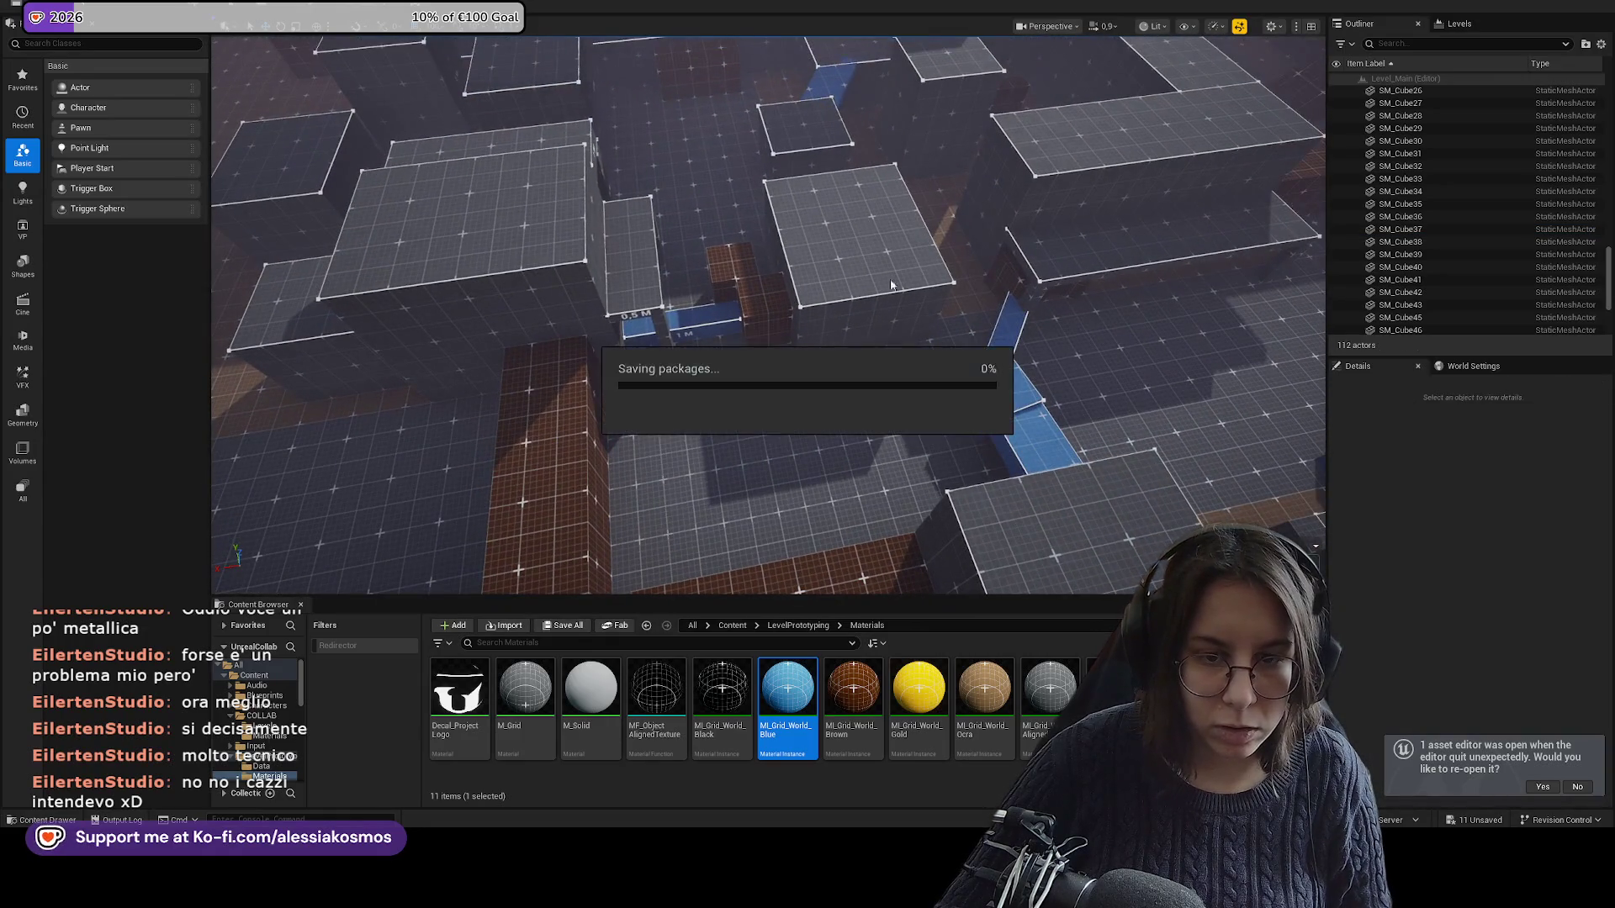
# Delete the brown SM_Cube36 block near the blue ramp.
pyautogui.moveTo(767, 316); pyautogui.dragTo(767, 249)
pyautogui.moveTo(937, 259); pyautogui.dragTo(937, 259)
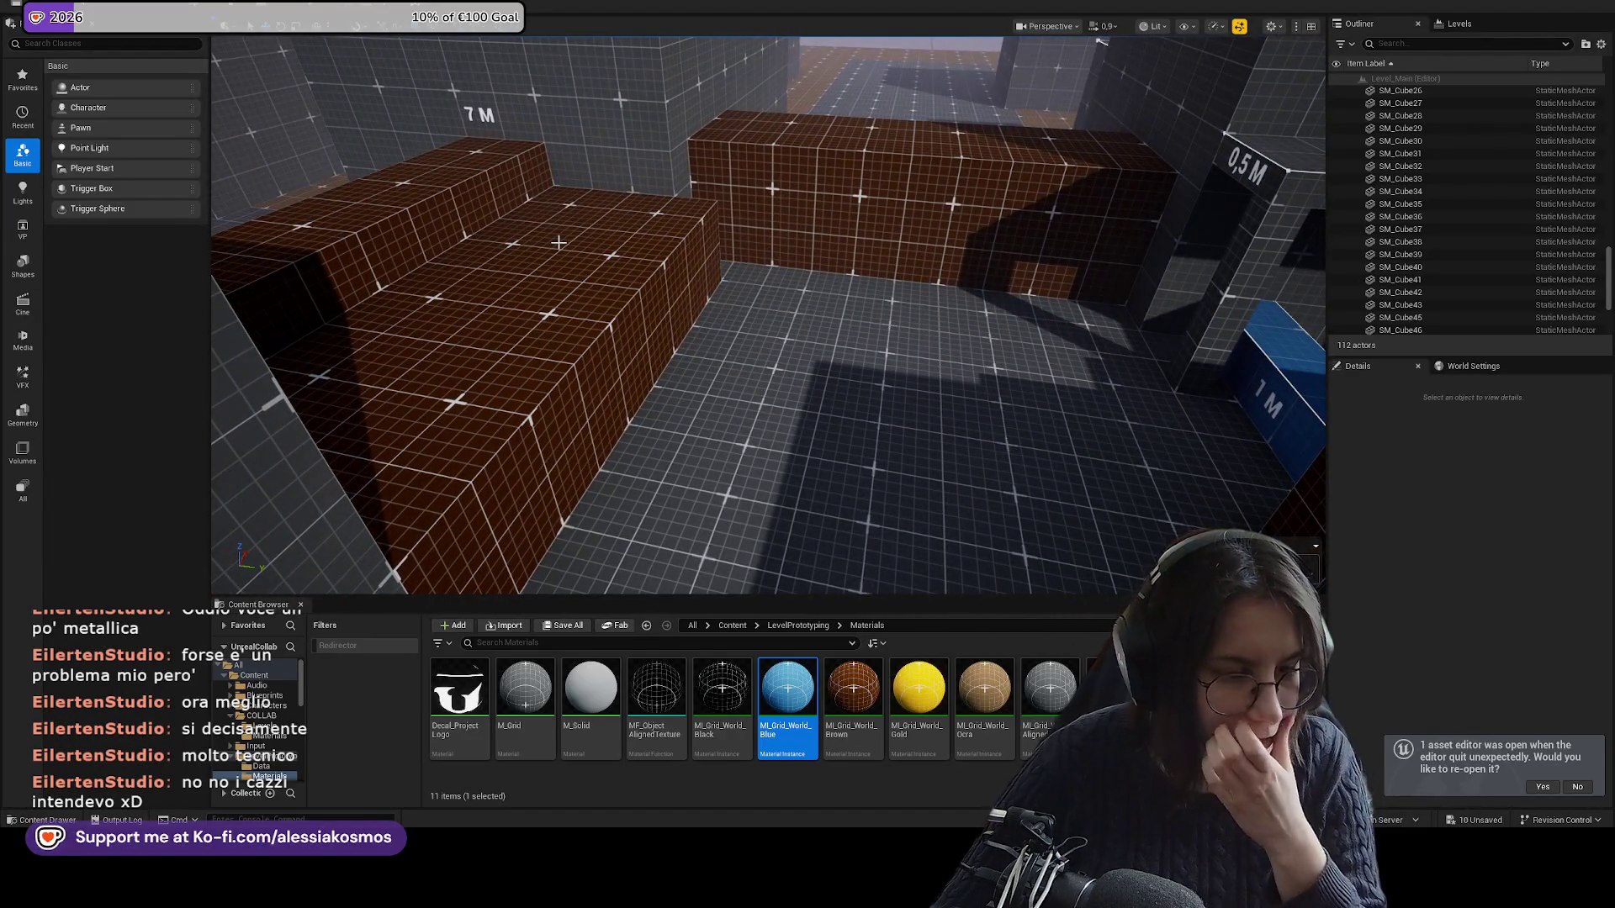
pyautogui.click(937, 259)
pyautogui.press('f')
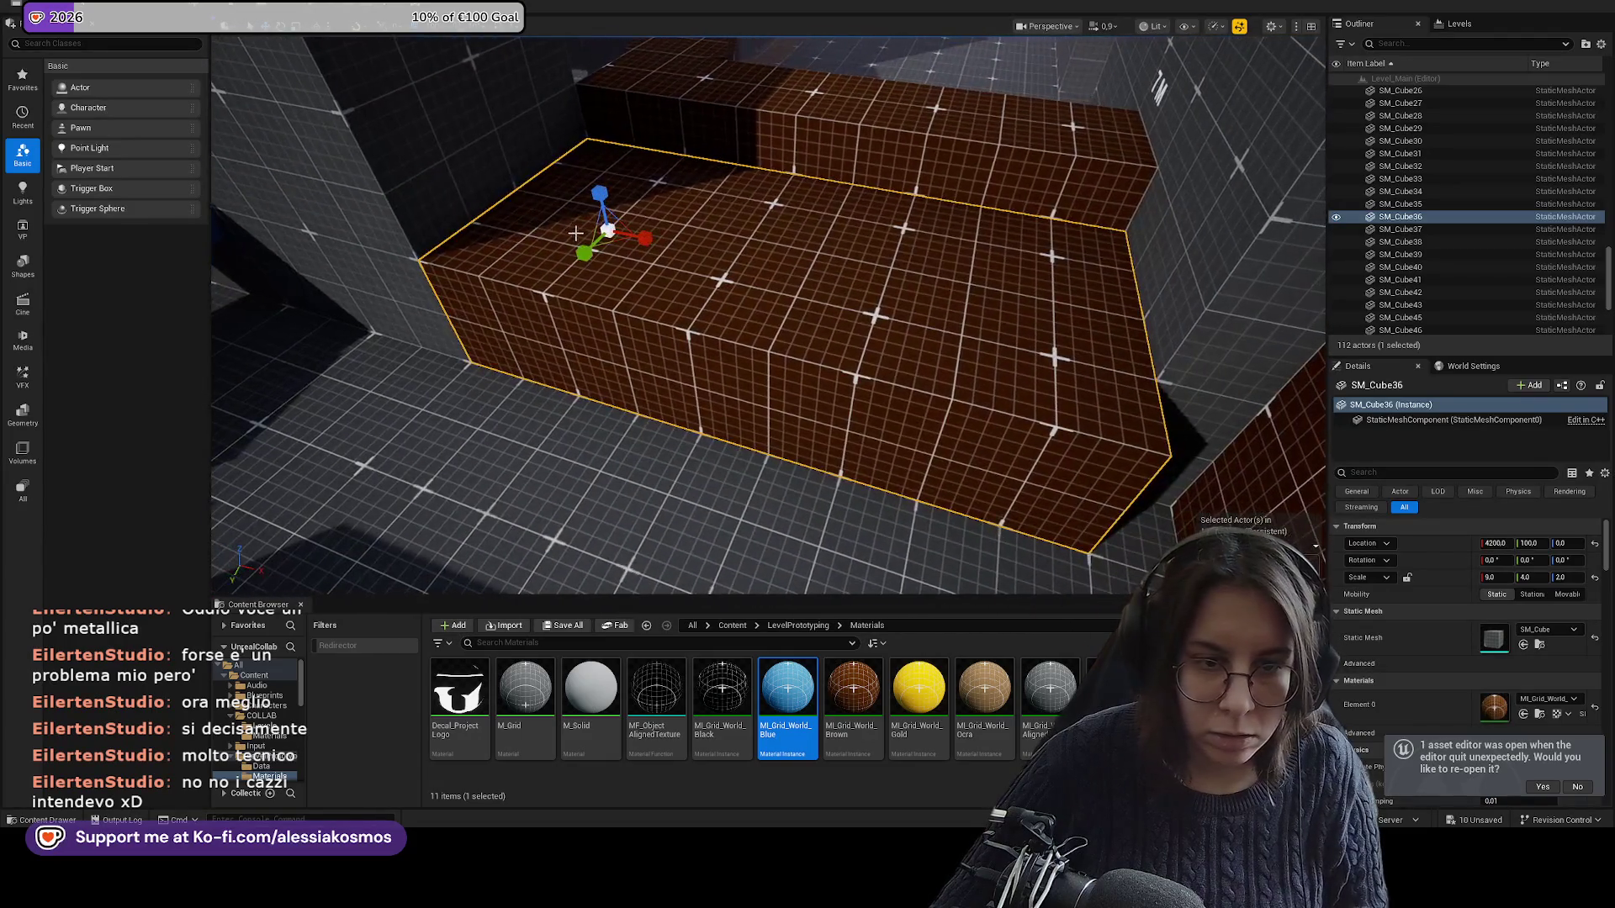
pyautogui.press('Delete')
# Inspect the SM_Cube2, SM_Cube3 and SM_Cube57 blocks, then save the level.
pyautogui.click(657, 179)
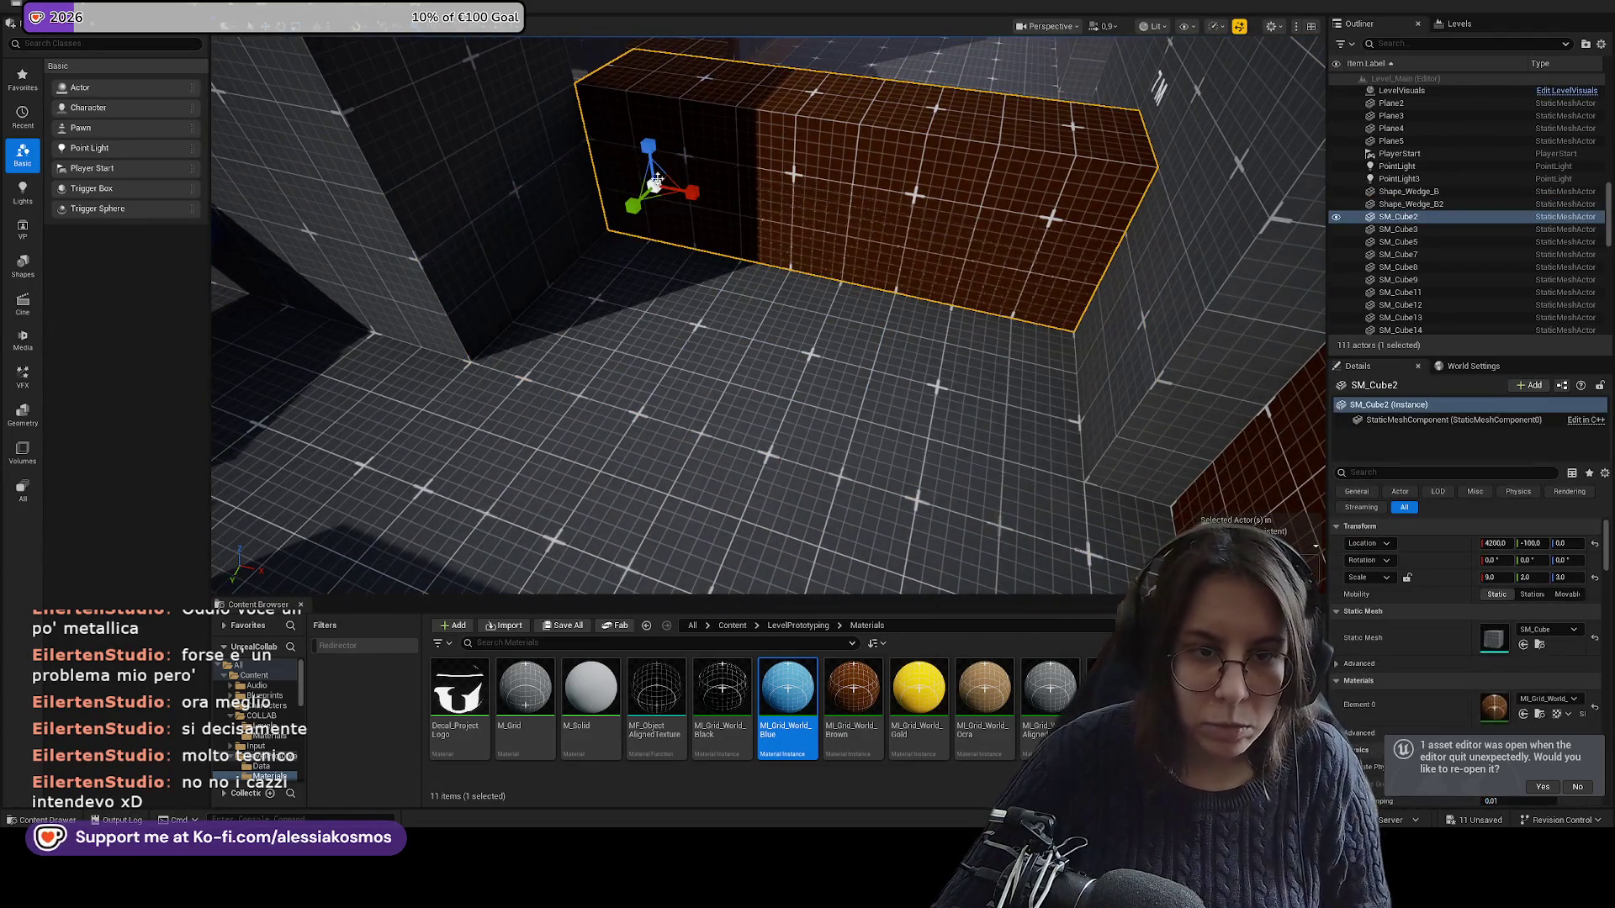
pyautogui.moveTo(653, 184)
pyautogui.mouseDown()
pyautogui.moveTo(774, 260)
pyautogui.moveTo(818, 312)
pyautogui.moveTo(767, 324)
pyautogui.moveTo(755, 382)
pyautogui.moveTo(731, 391)
pyautogui.moveTo(834, 321)
pyautogui.moveTo(816, 353)
pyautogui.moveTo(834, 302)
pyautogui.mouseUp()
pyautogui.keyDown('ctrl'); pyautogui.click(818, 312); pyautogui.keyUp('ctrl')
pyautogui.click(754, 390)
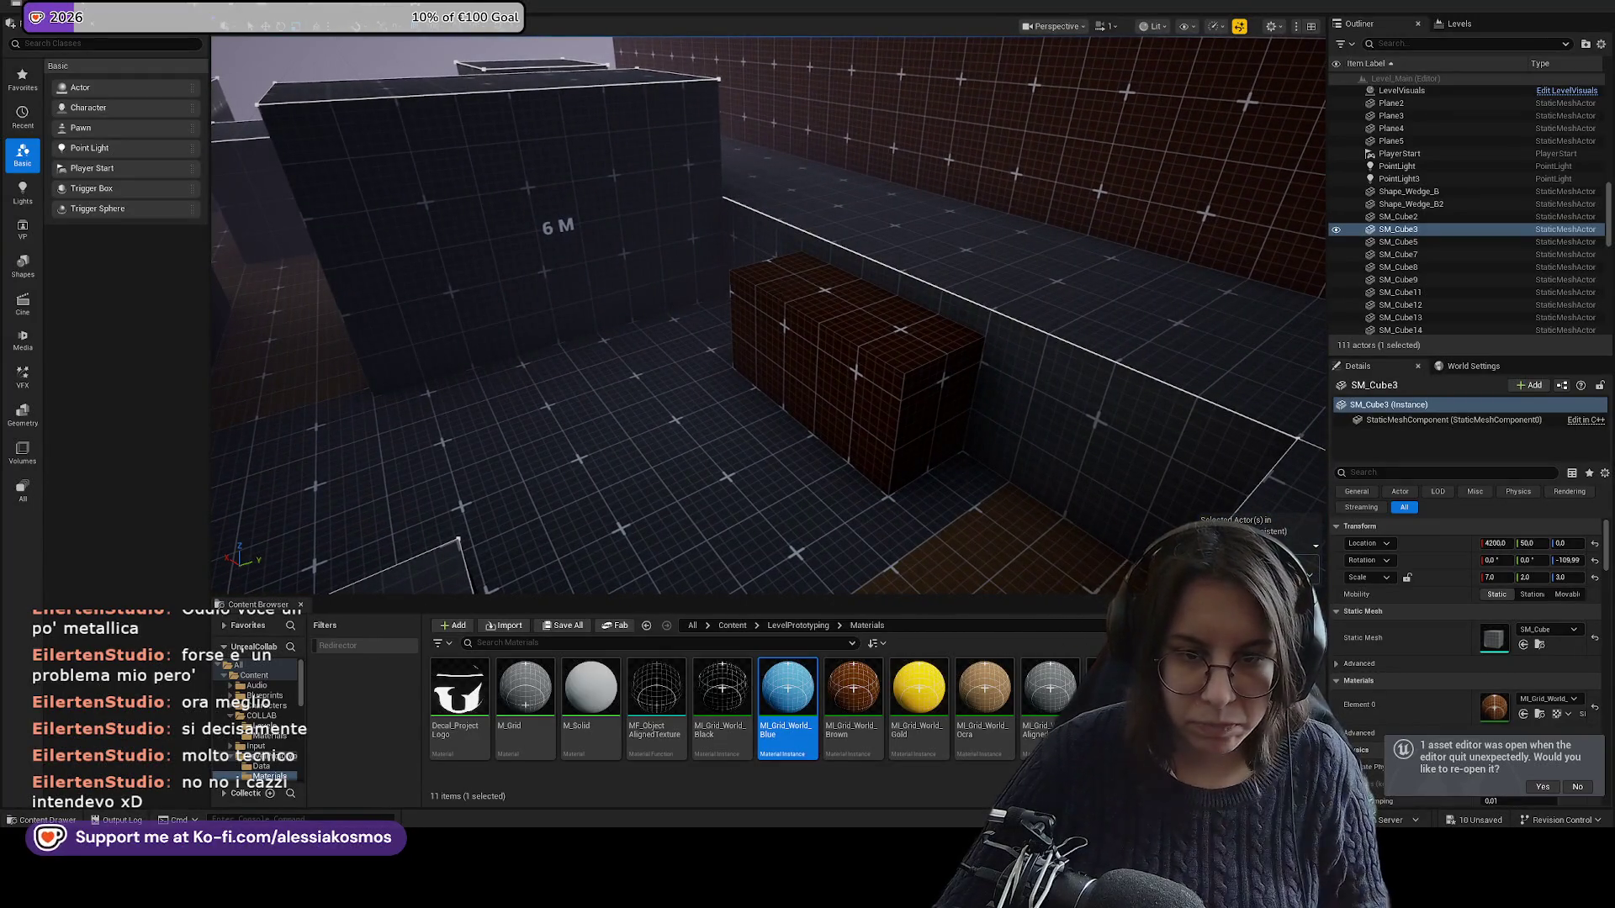
pyautogui.click(828, 303)
pyautogui.moveTo(829, 302); pyautogui.dragTo(740, 304)
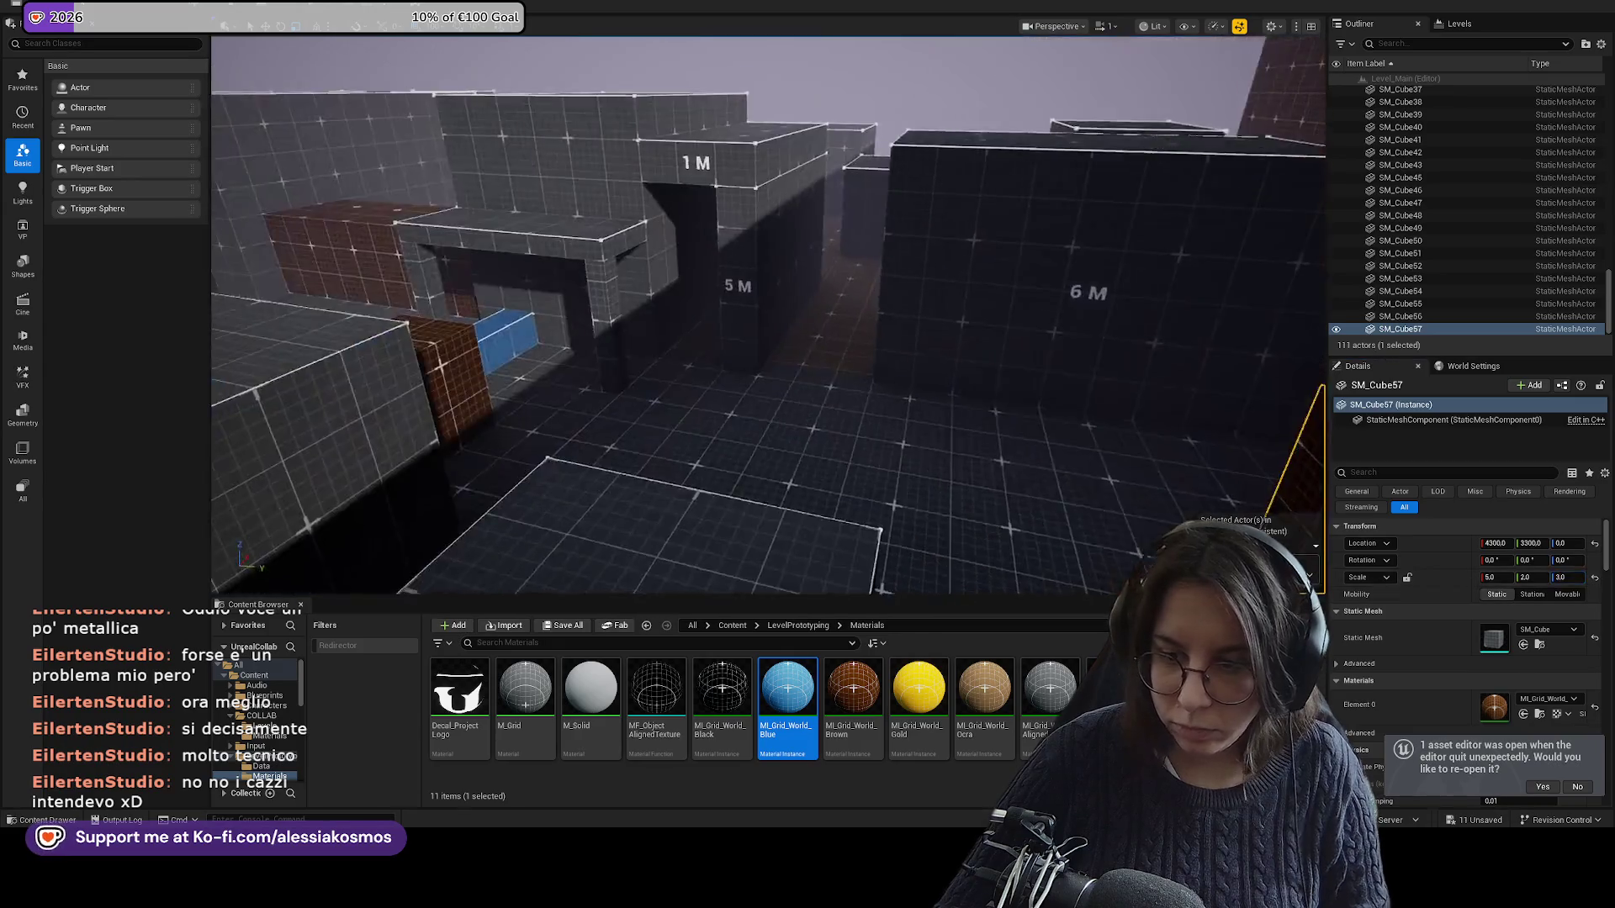
pyautogui.hotkey('ctrl', 's')
# Duplicate SM_Cube37 into a thin wall with Y scale 1 at X 6400.
pyautogui.moveTo(695, 254); pyautogui.dragTo(695, 275)
pyautogui.click(695, 253)
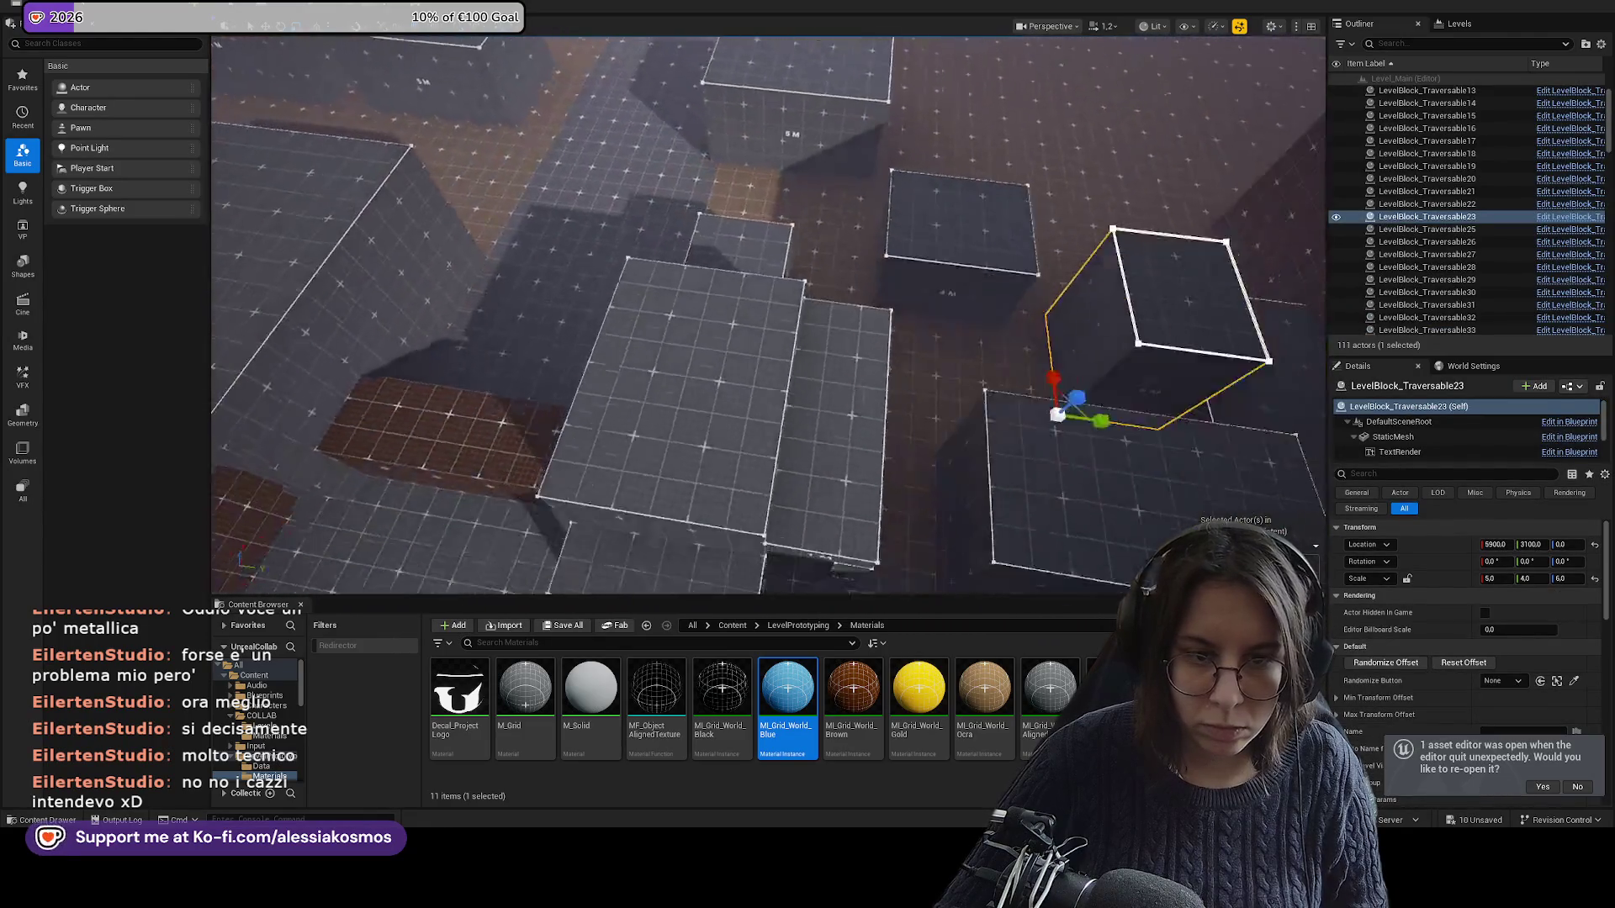
pyautogui.click(654, 321)
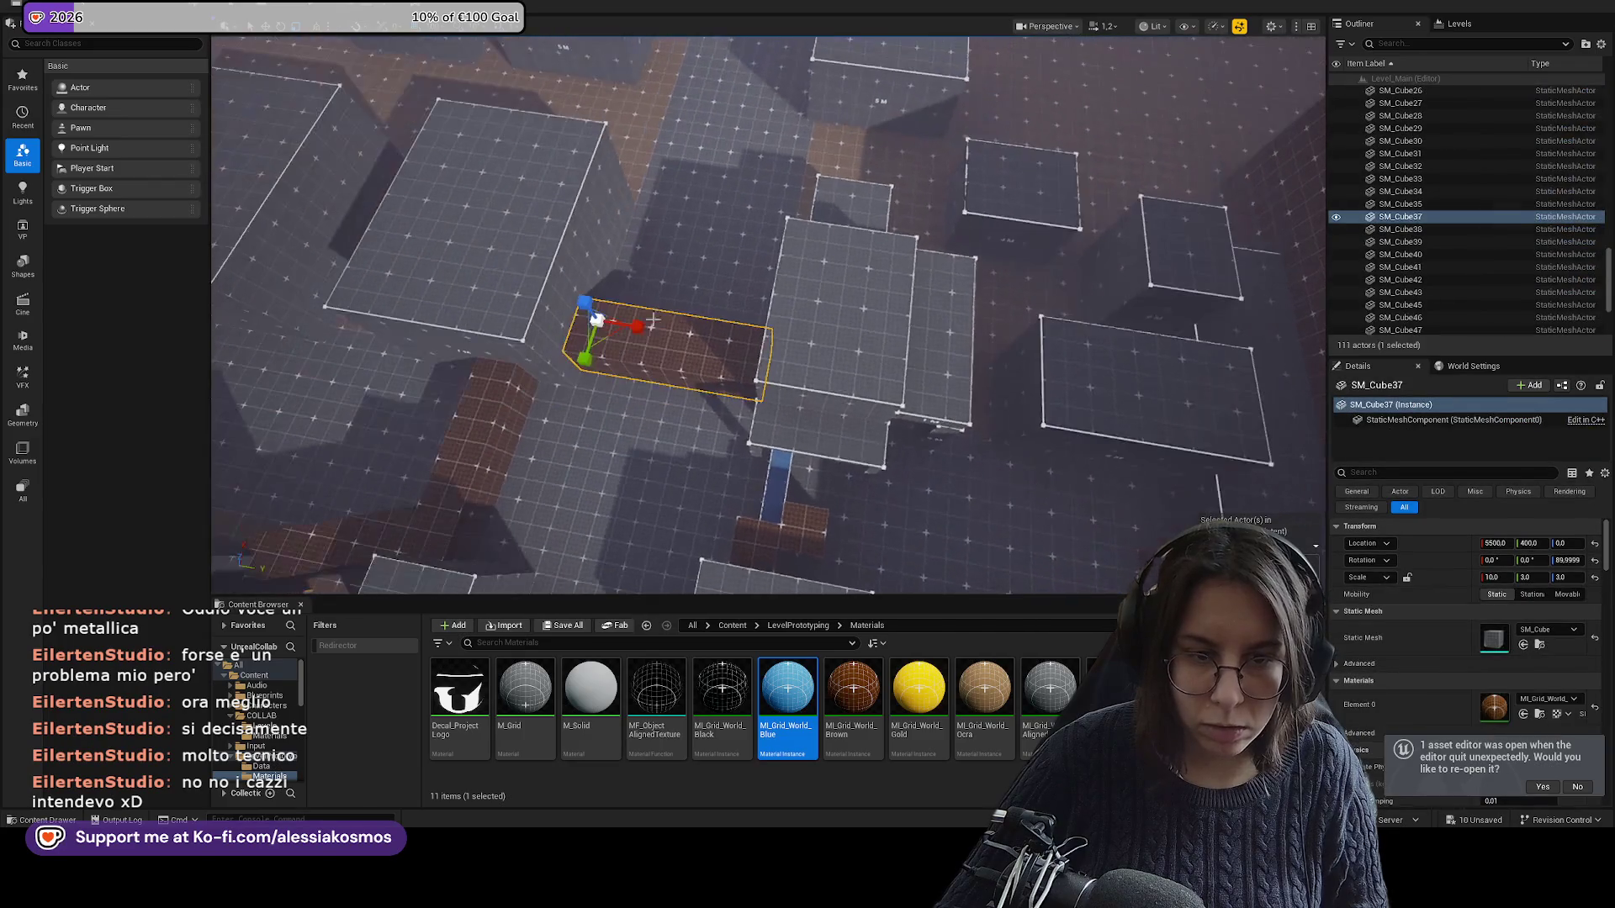
pyautogui.hotkey('ctrl', 'd')
pyautogui.moveTo(597, 320)
pyautogui.mouseDown()
pyautogui.moveTo(601, 296)
pyautogui.moveTo(979, 302)
pyautogui.mouseUp()
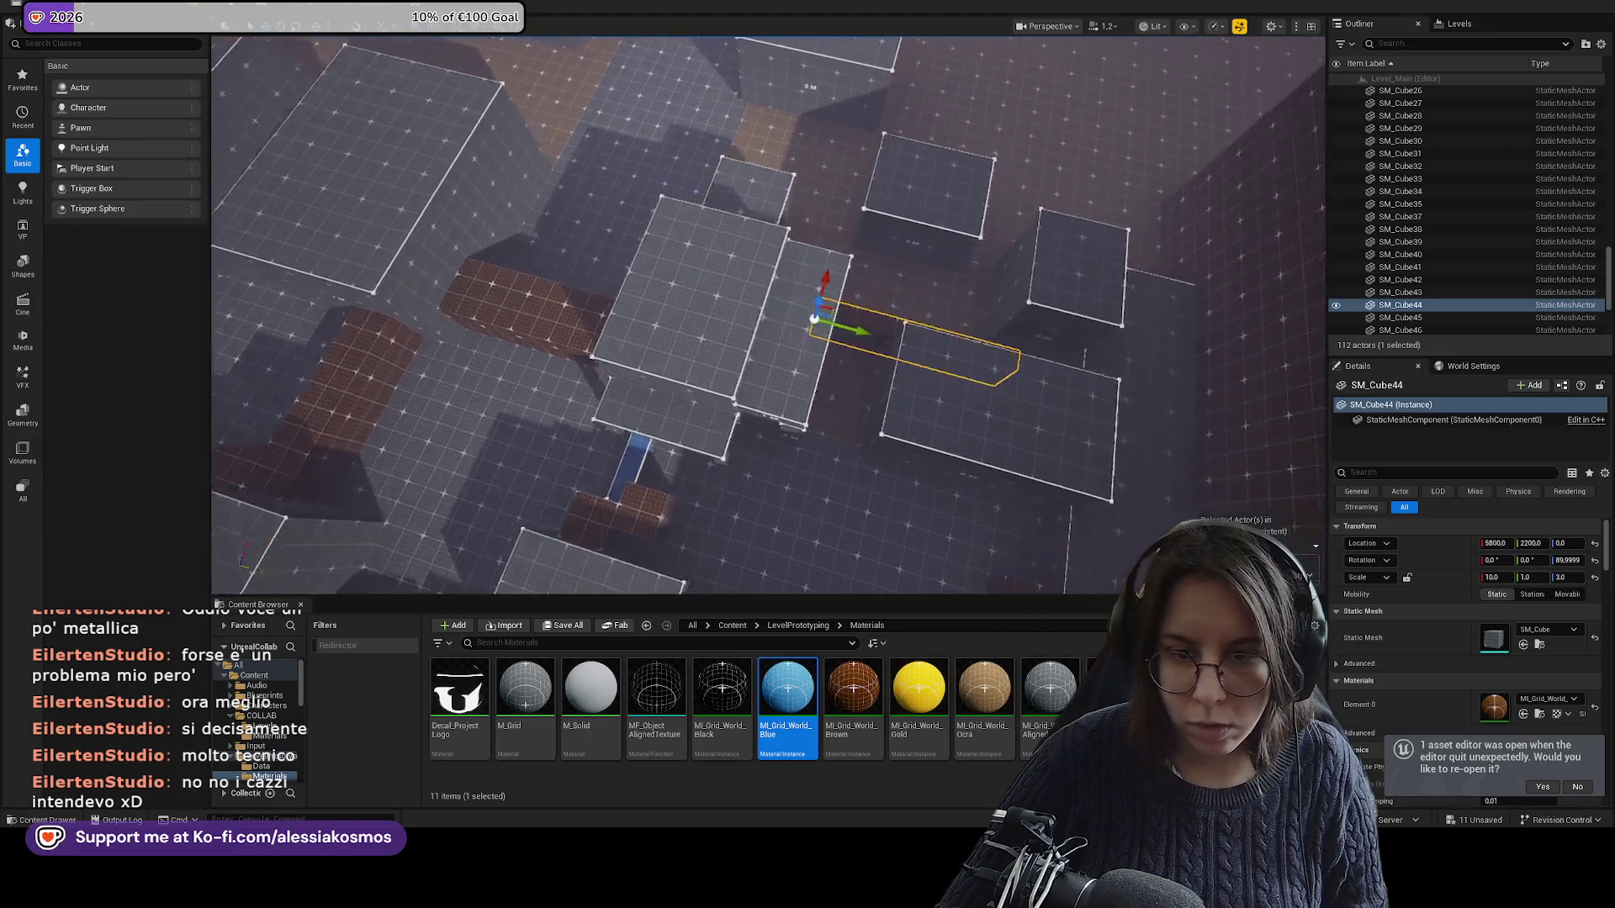
pyautogui.moveTo(728, 299); pyautogui.dragTo(898, 268)
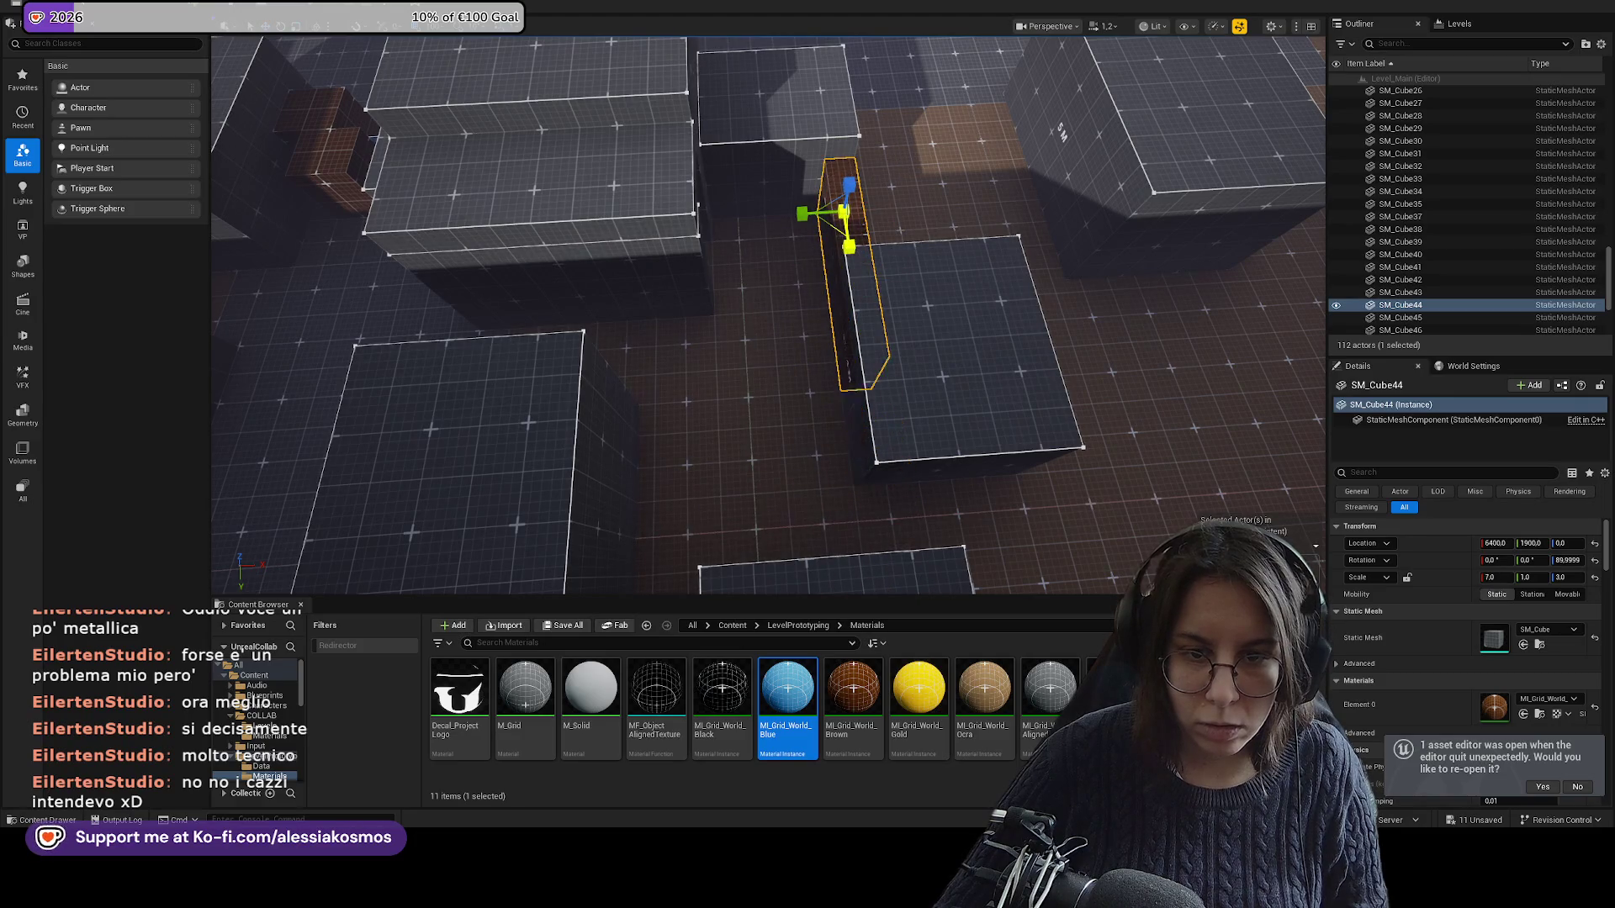
# Copy the thin wall to Y 2900 and shorten it to X scale 2.
pyautogui.hotkey('ctrl', 'd')
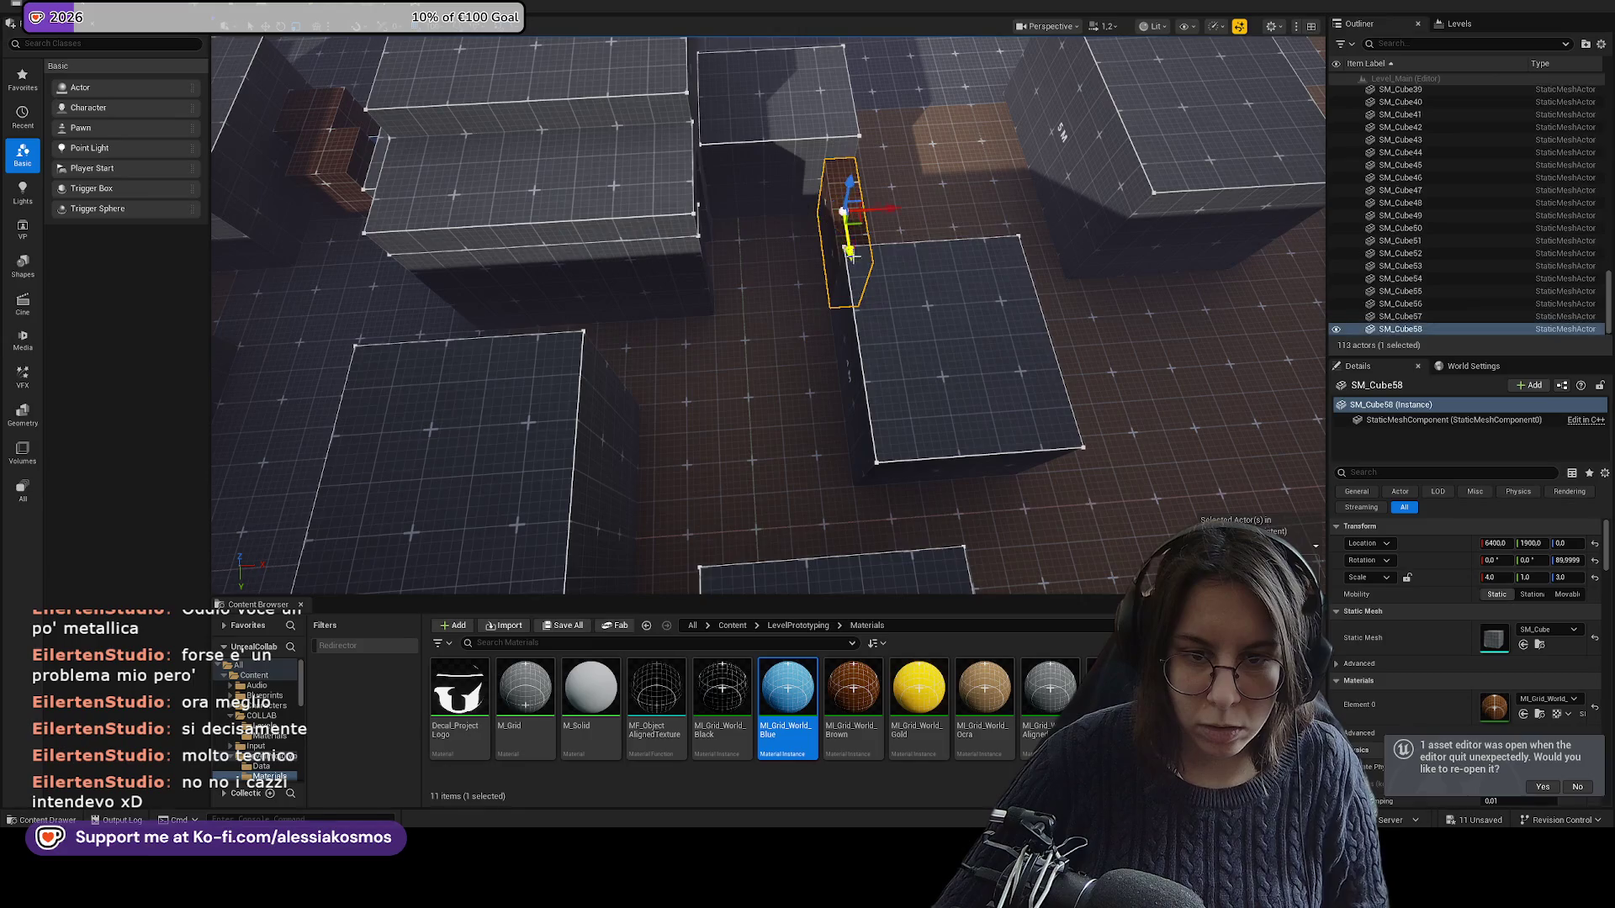
pyautogui.moveTo(880, 389)
pyautogui.mouseDown()
pyautogui.moveTo(882, 523)
pyautogui.moveTo(880, 490)
pyautogui.mouseUp()
pyautogui.press('f')
pyautogui.moveTo(782, 380)
pyautogui.mouseDown()
pyautogui.moveTo(767, 384)
pyautogui.moveTo(735, 315)
pyautogui.moveTo(735, 276)
pyautogui.moveTo(791, 267)
pyautogui.moveTo(791, 126)
pyautogui.mouseUp()
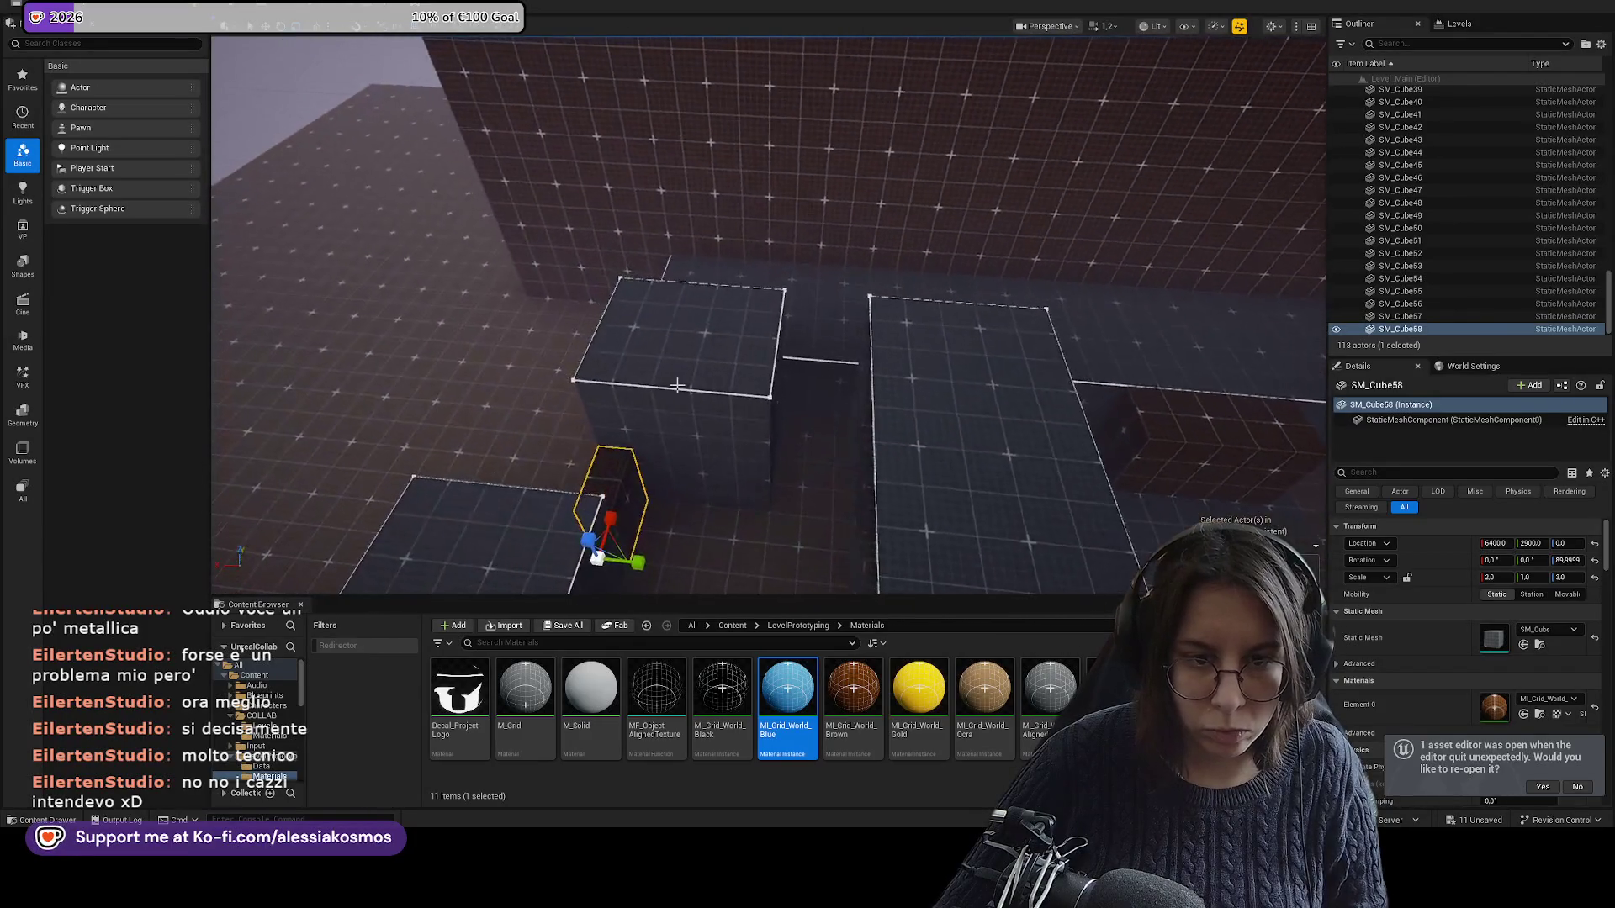
# Alt-drag LevelBlock_Traversable23 along Y to create a second grid block.
pyautogui.click(800, 261)
pyautogui.moveTo(841, 396); pyautogui.dragTo(864, 382)
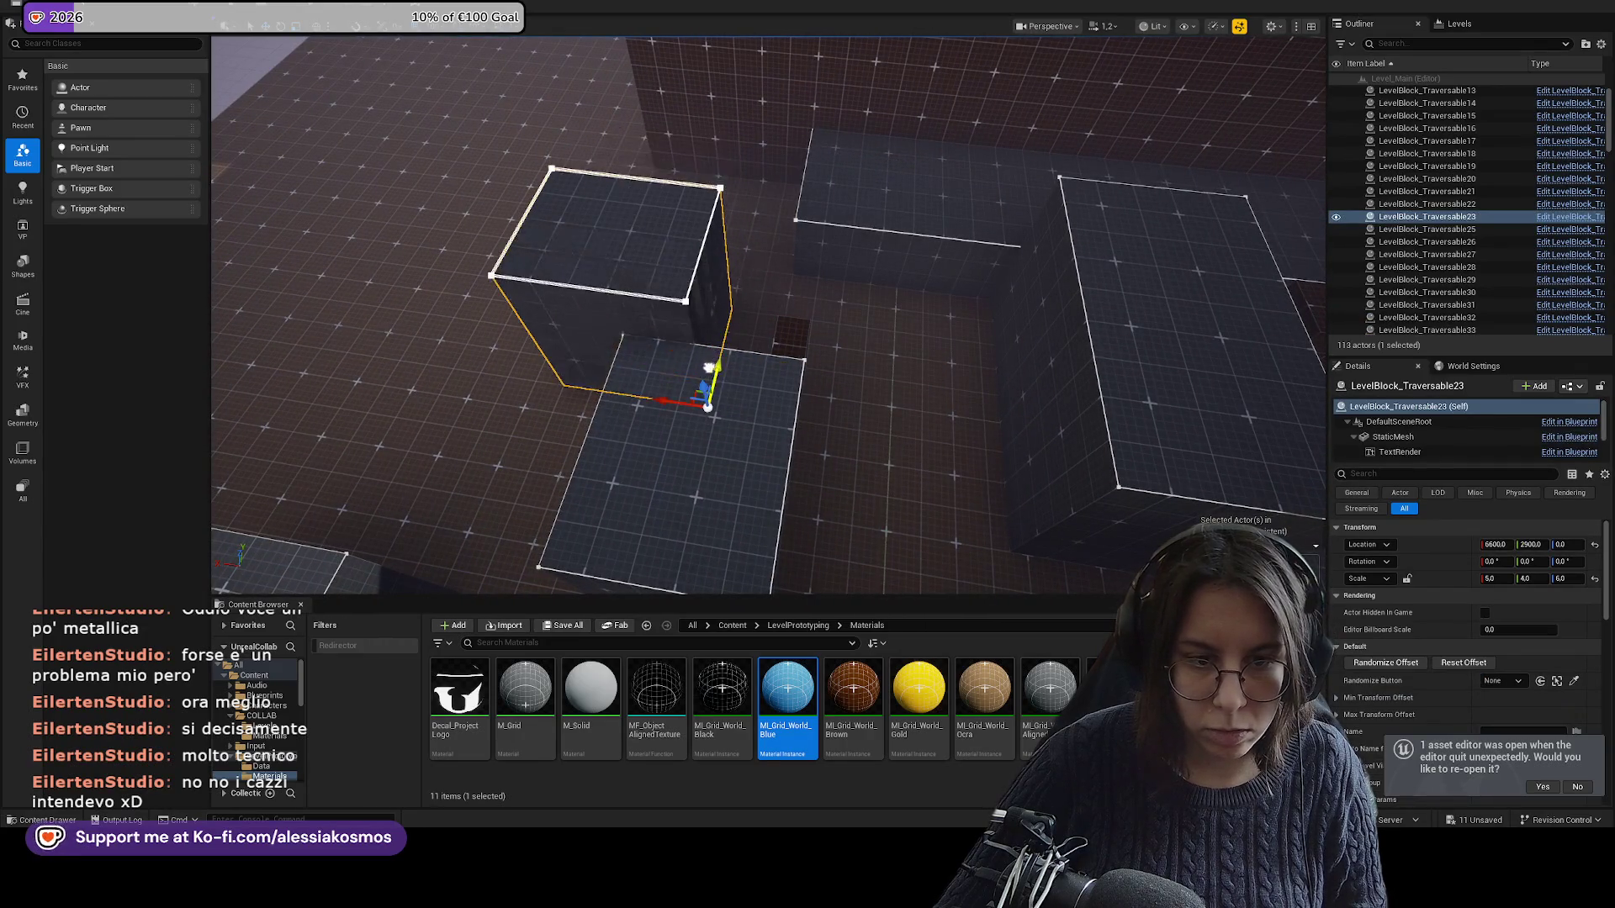
pyautogui.keyDown('alt'); pyautogui.moveTo(717, 366); pyautogui.dragTo(794, 216); pyautogui.keyUp('alt')
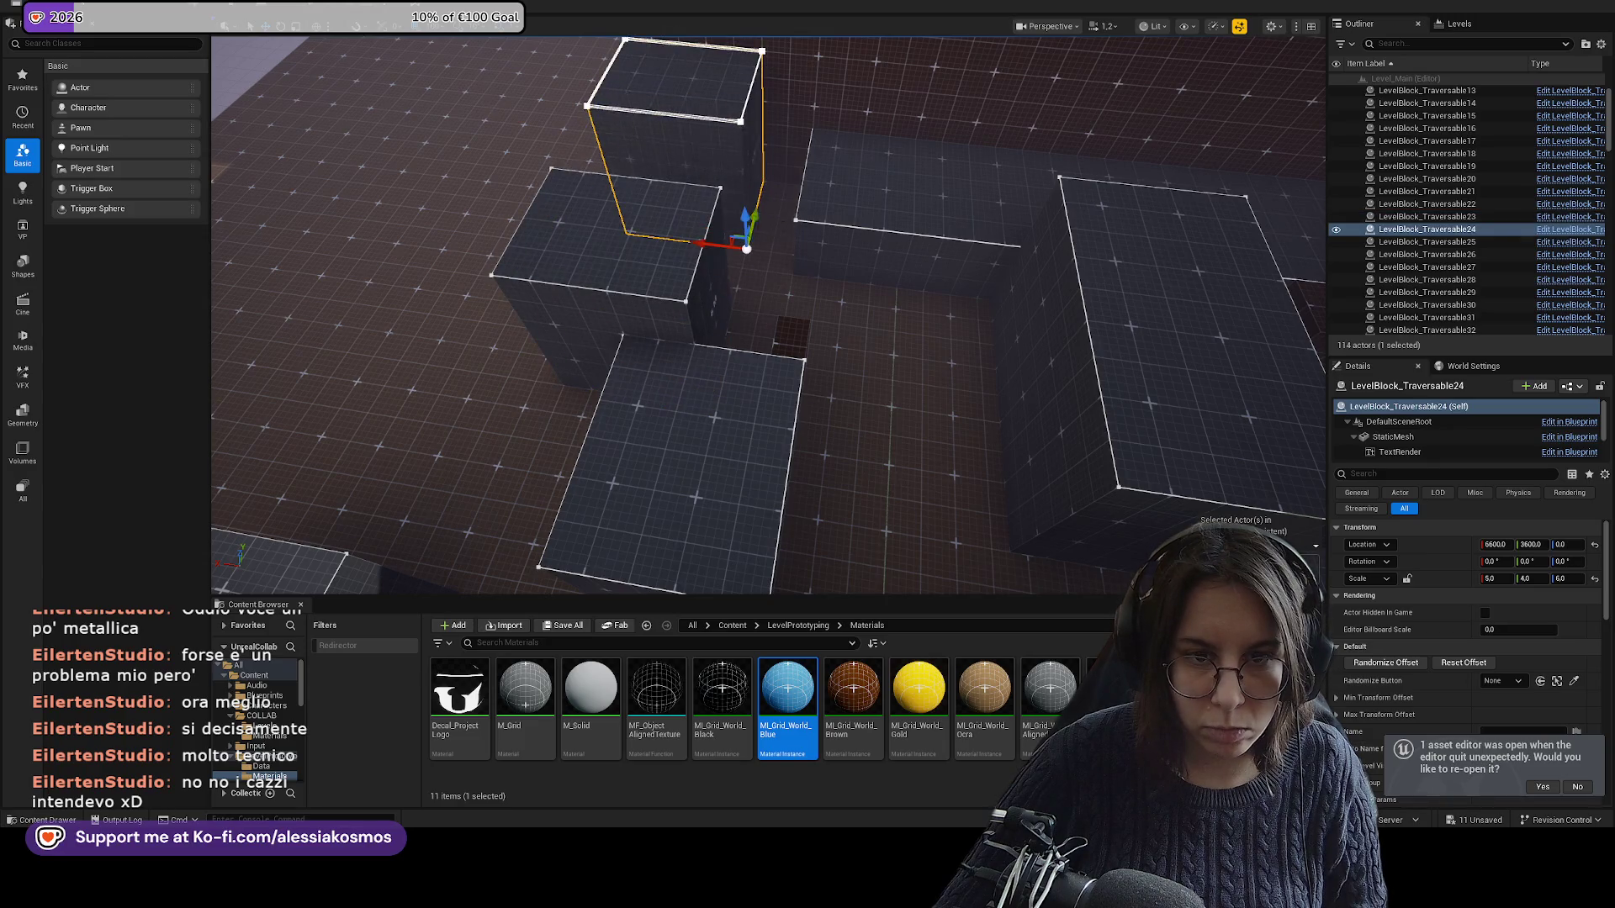
pyautogui.moveTo(765, 320); pyautogui.dragTo(824, 336)
pyautogui.click(793, 418)
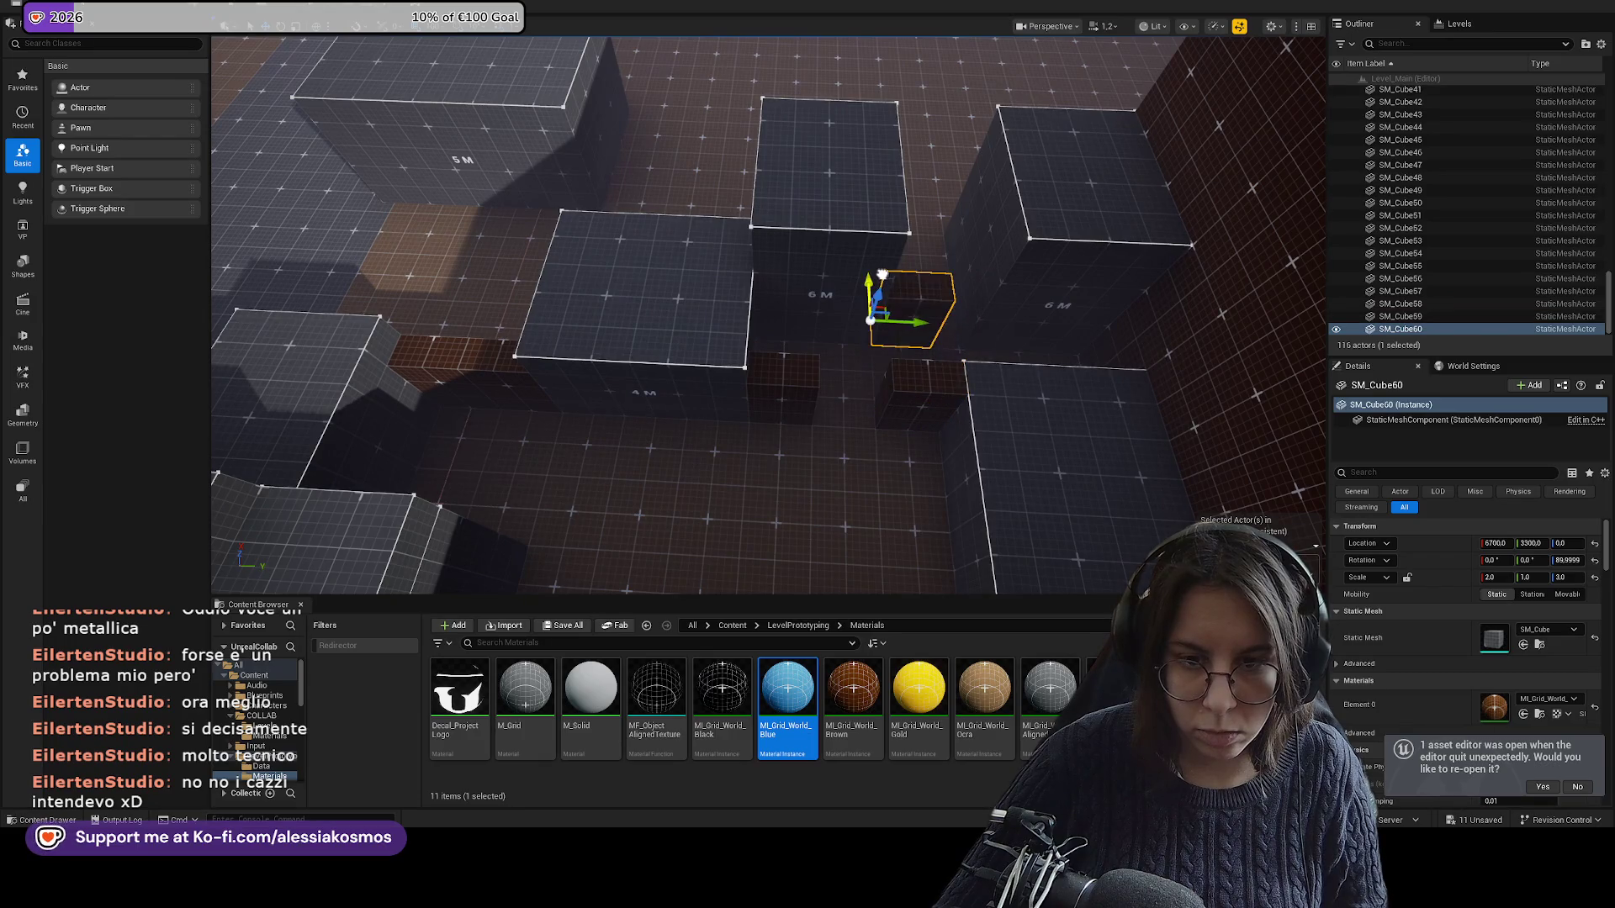
# Select the long low LevelBlock_Traversable25, view it across the area, then deselect.
pyautogui.moveTo(872, 225)
pyautogui.mouseDown()
pyautogui.moveTo(841, 143)
pyautogui.moveTo(913, 286)
pyautogui.mouseUp()
pyautogui.click(913, 286)
pyautogui.moveTo(1035, 305); pyautogui.dragTo(1044, 302)
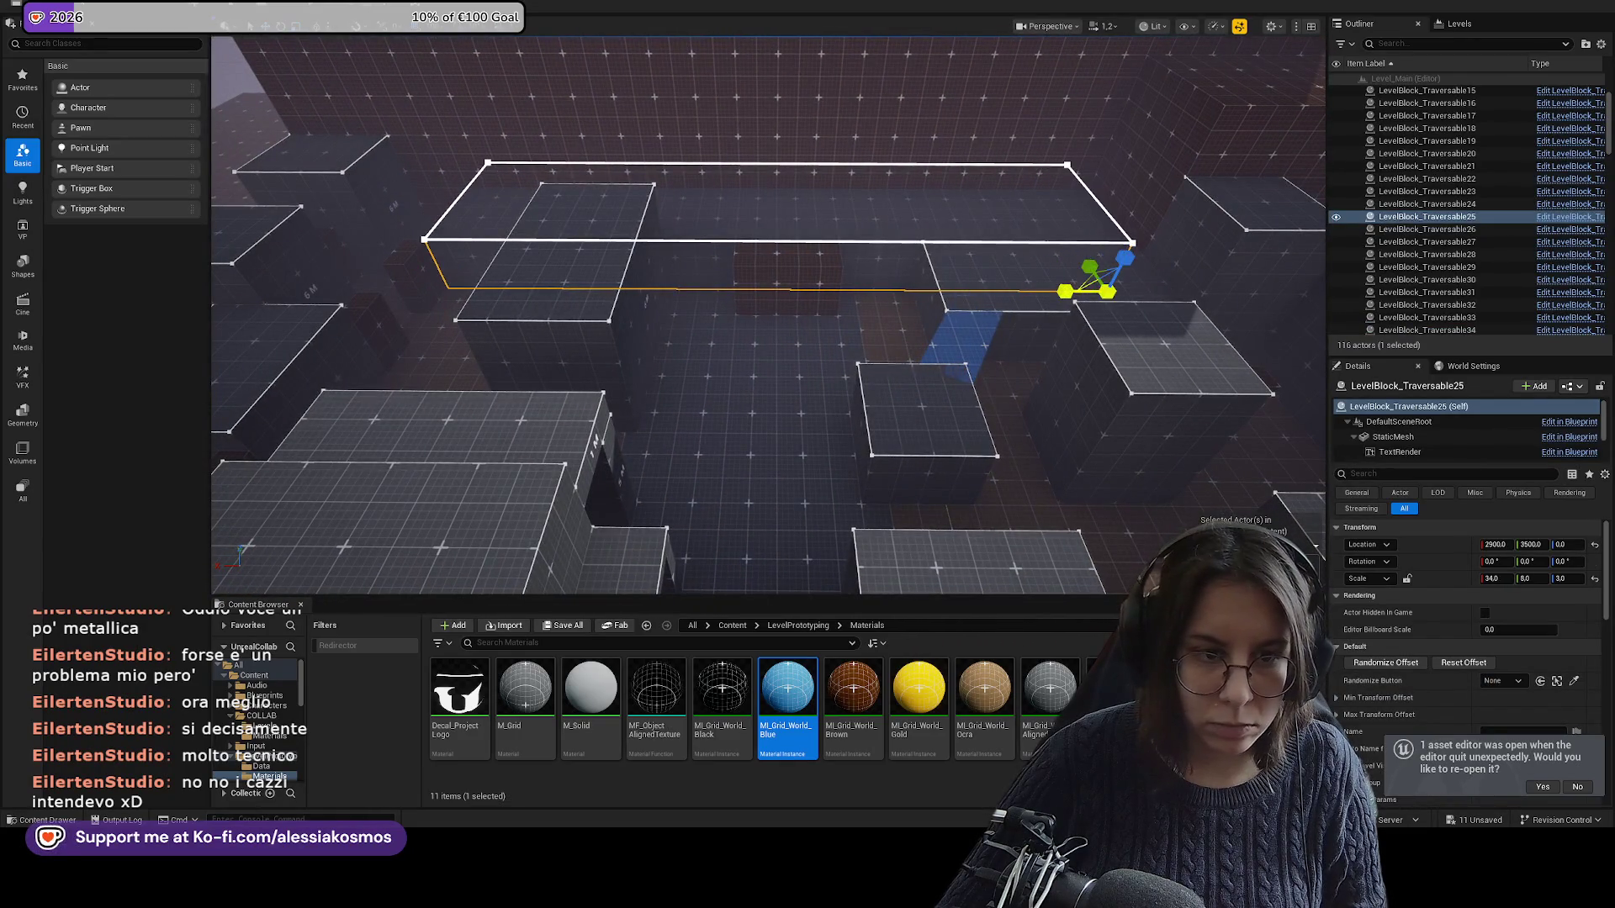
pyautogui.moveTo(1028, 291)
pyautogui.mouseDown()
pyautogui.moveTo(841, 210)
pyautogui.moveTo(711, 211)
pyautogui.moveTo(710, 269)
pyautogui.moveTo(711, 219)
pyautogui.moveTo(711, 253)
pyautogui.moveTo(711, 236)
pyautogui.mouseUp()
pyautogui.press('Escape')
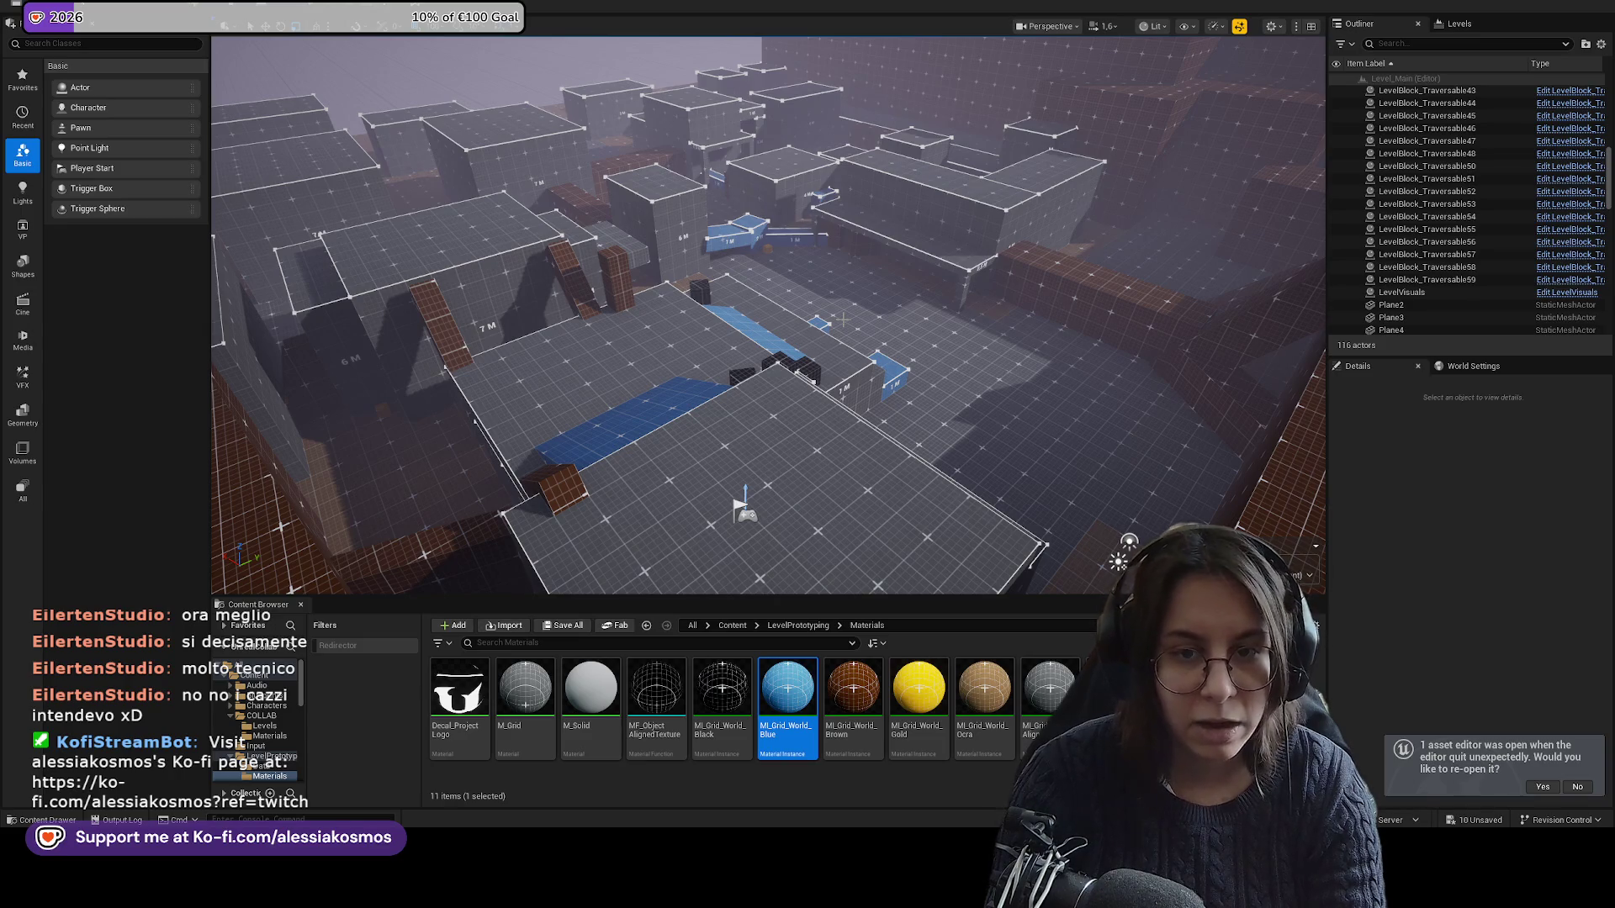
pyautogui.moveTo(842, 320)
pyautogui.mouseDown()
pyautogui.moveTo(843, 252)
pyautogui.moveTo(754, 177)
pyautogui.mouseUp()
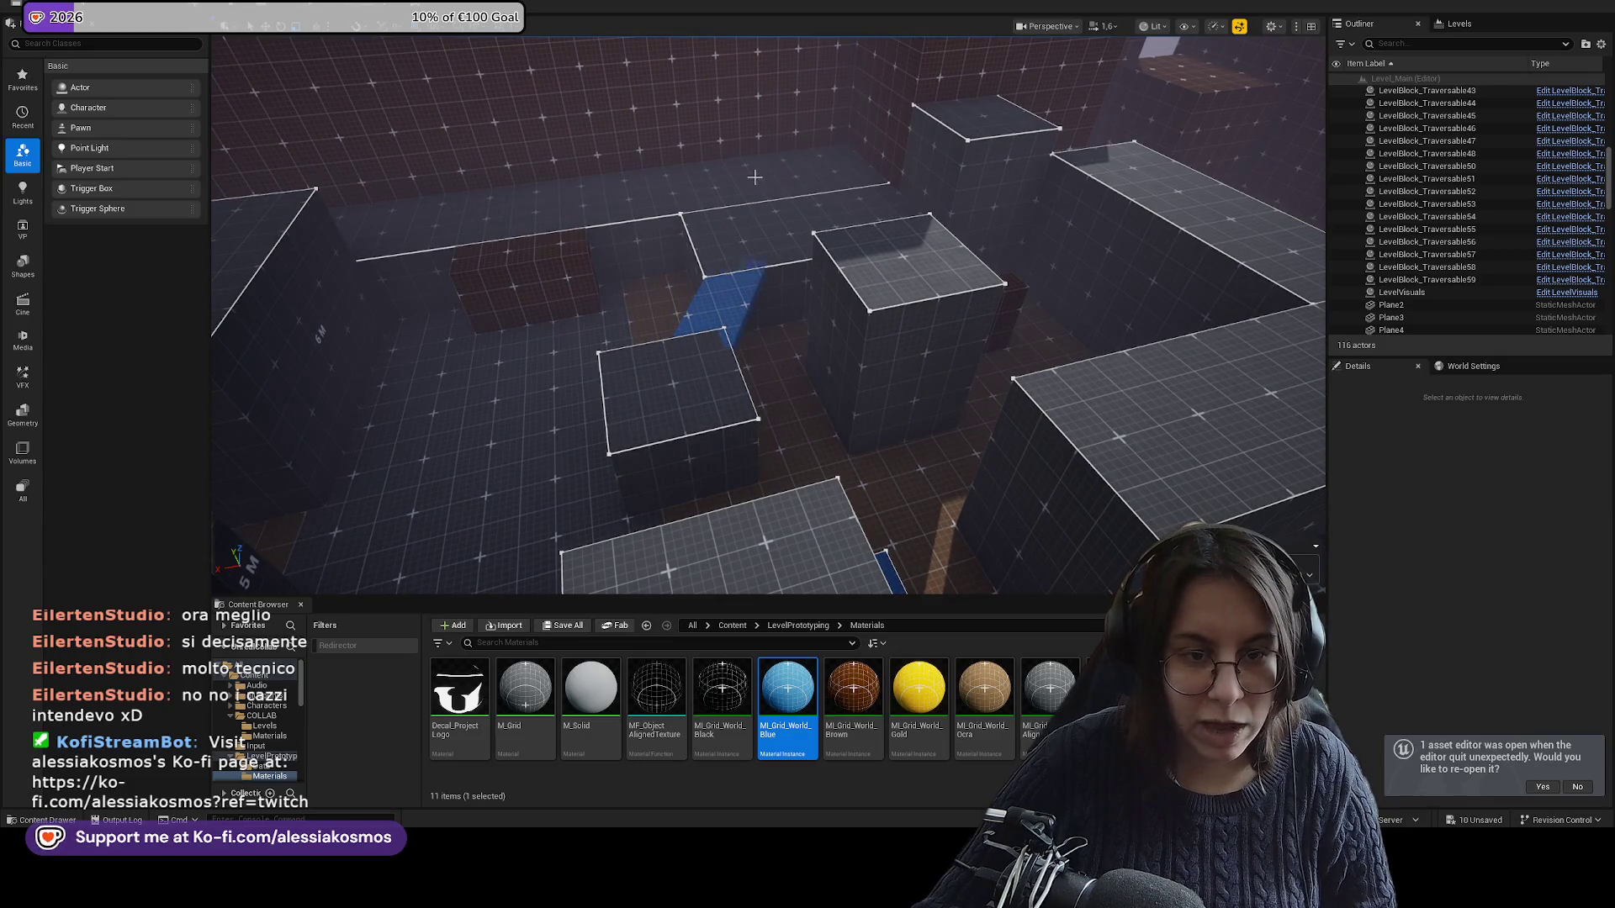
pyautogui.moveTo(820, 171)
pyautogui.mouseDown()
pyautogui.moveTo(770, 172)
pyautogui.moveTo(728, 221)
pyautogui.mouseUp()
pyautogui.moveTo(856, 192)
pyautogui.mouseDown()
pyautogui.moveTo(957, 585)
pyautogui.moveTo(419, 299)
pyautogui.mouseUp()
pyautogui.moveTo(813, 388); pyautogui.dragTo(1159, 288)
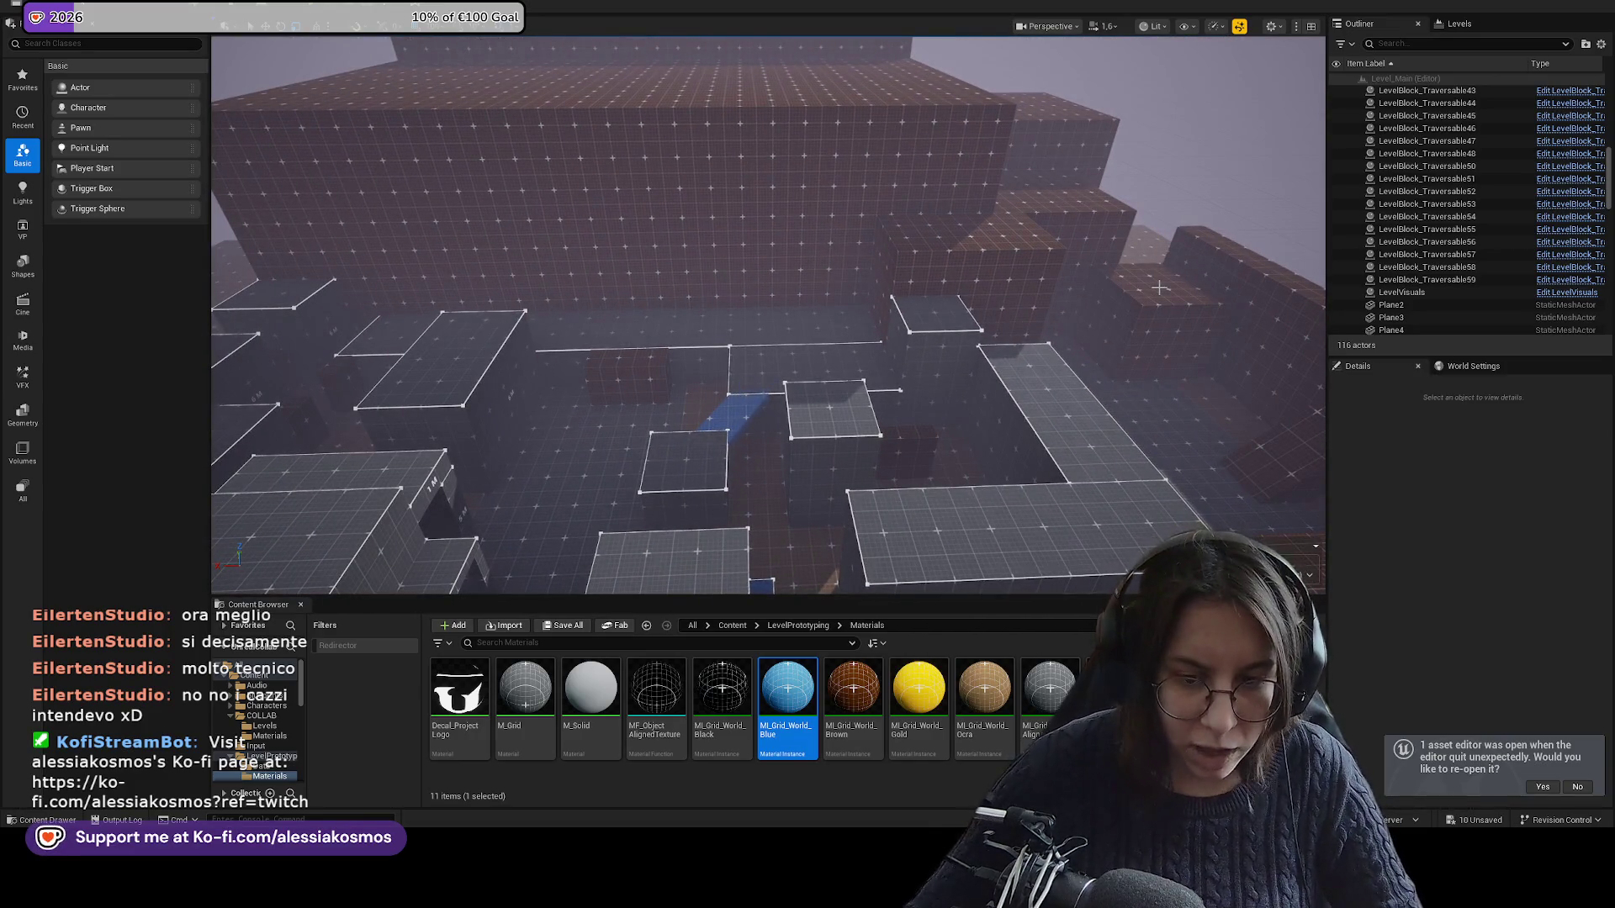
pyautogui.moveTo(1159, 287)
pyautogui.mouseDown()
pyautogui.moveTo(1101, 337)
pyautogui.moveTo(1101, 408)
pyautogui.moveTo(1101, 370)
pyautogui.mouseUp()
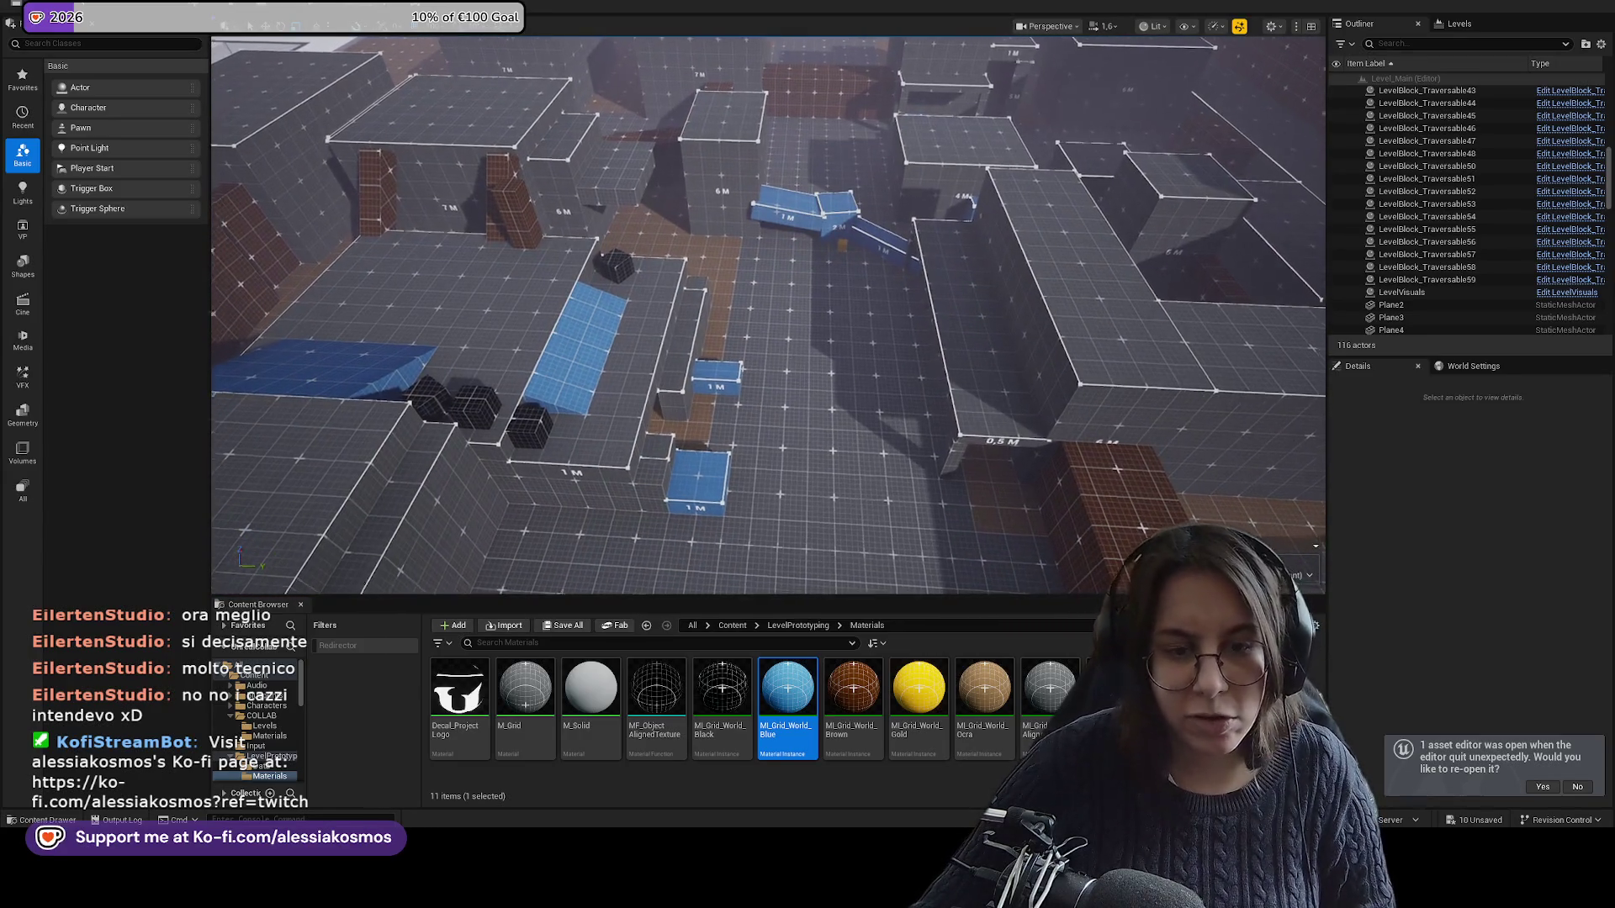
pyautogui.moveTo(755, 375); pyautogui.dragTo(754, 367)
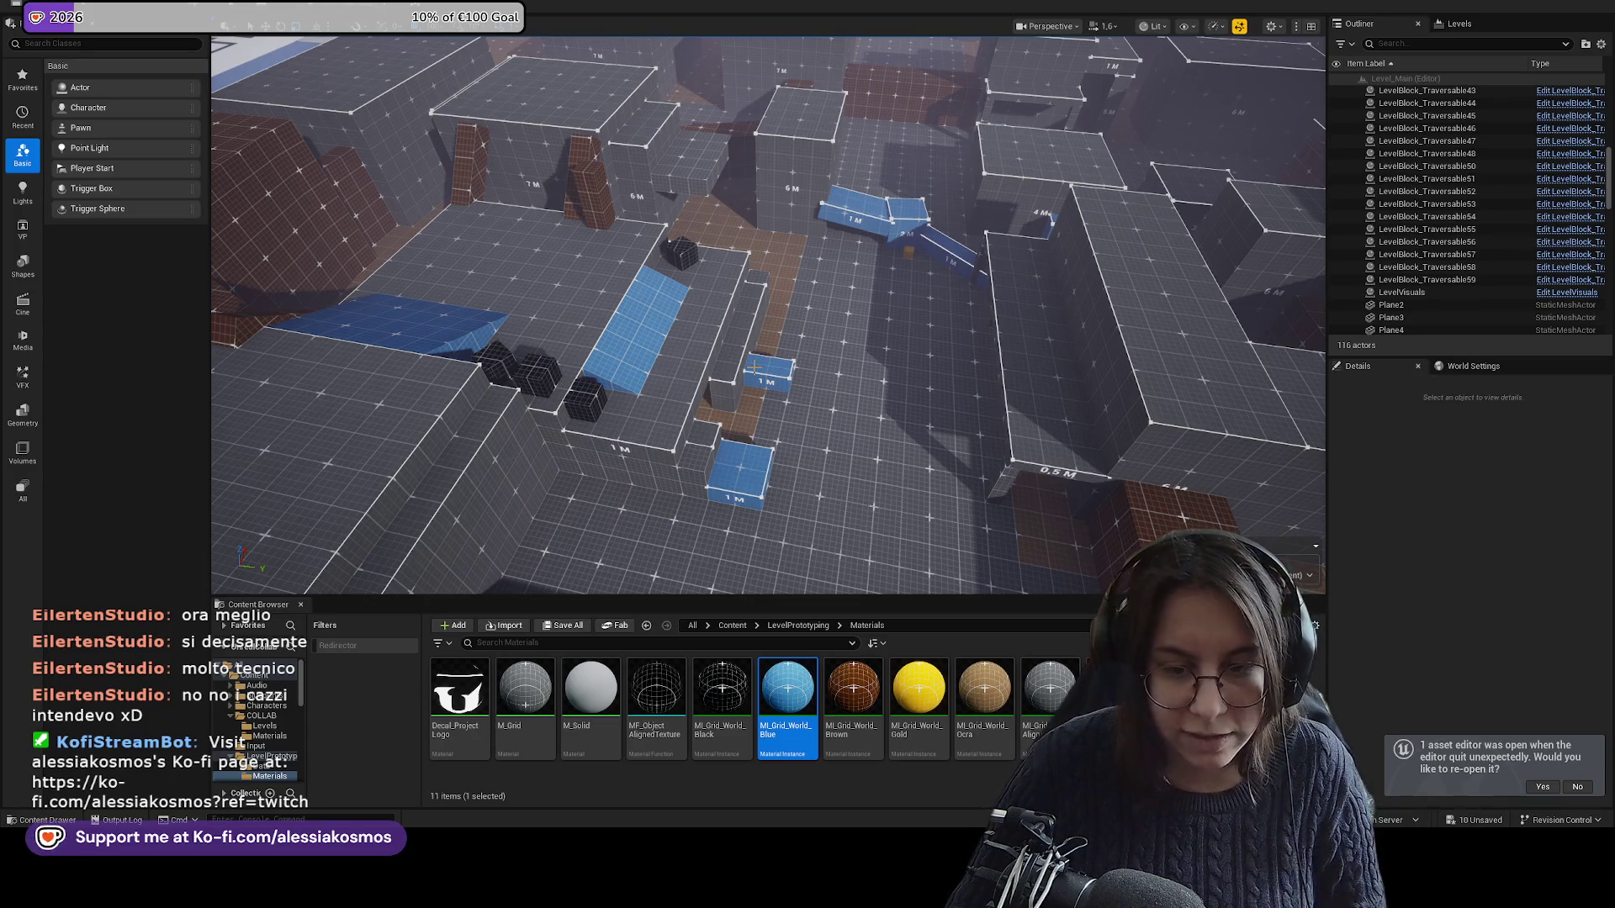
pyautogui.moveTo(754, 367); pyautogui.dragTo(681, 345)
pyautogui.moveTo(830, 409)
pyautogui.mouseDown()
pyautogui.moveTo(830, 374)
pyautogui.moveTo(831, 419)
pyautogui.mouseUp()
pyautogui.click(829, 409)
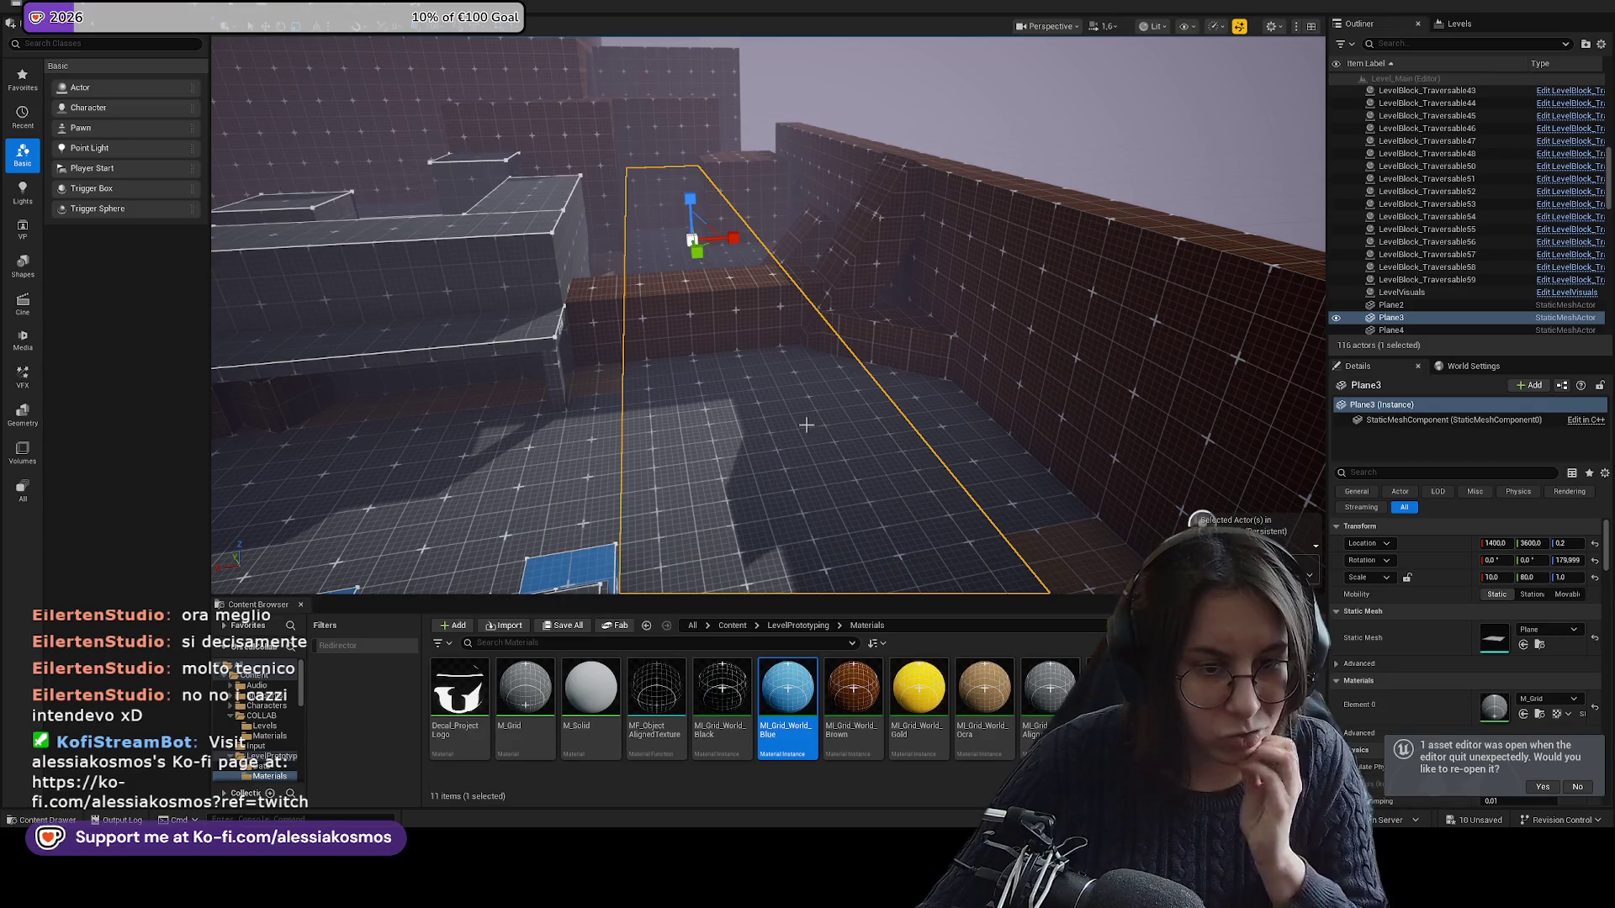
pyautogui.moveTo(688, 408)
pyautogui.mouseDown()
pyautogui.moveTo(669, 433)
pyautogui.moveTo(688, 409)
pyautogui.mouseUp()
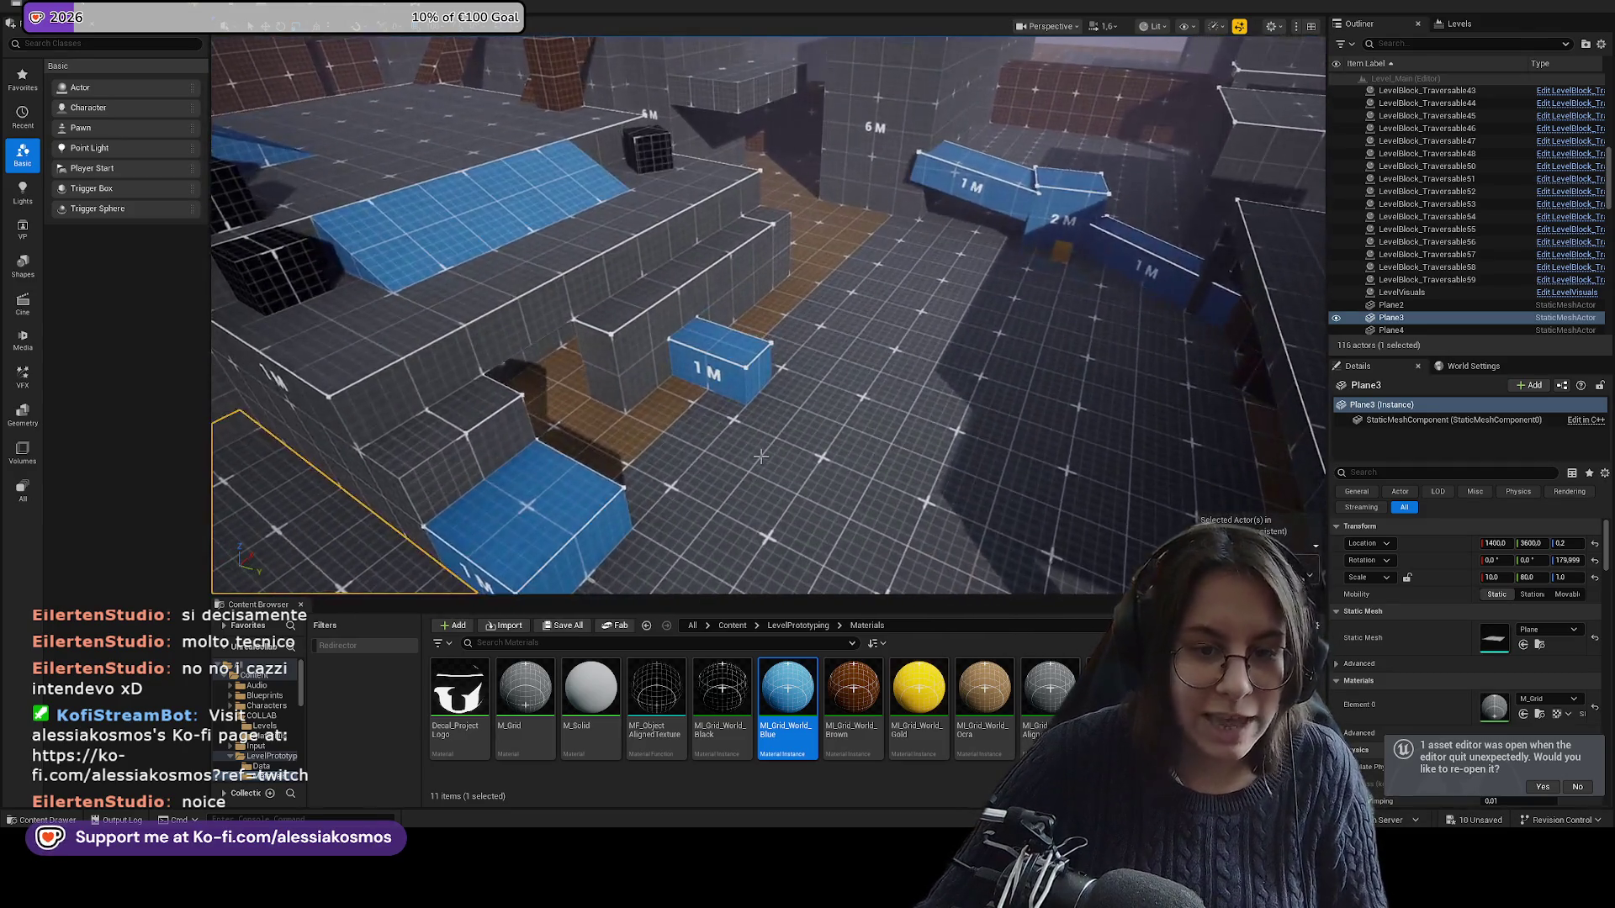
pyautogui.click(533, 468)
pyautogui.click(647, 148)
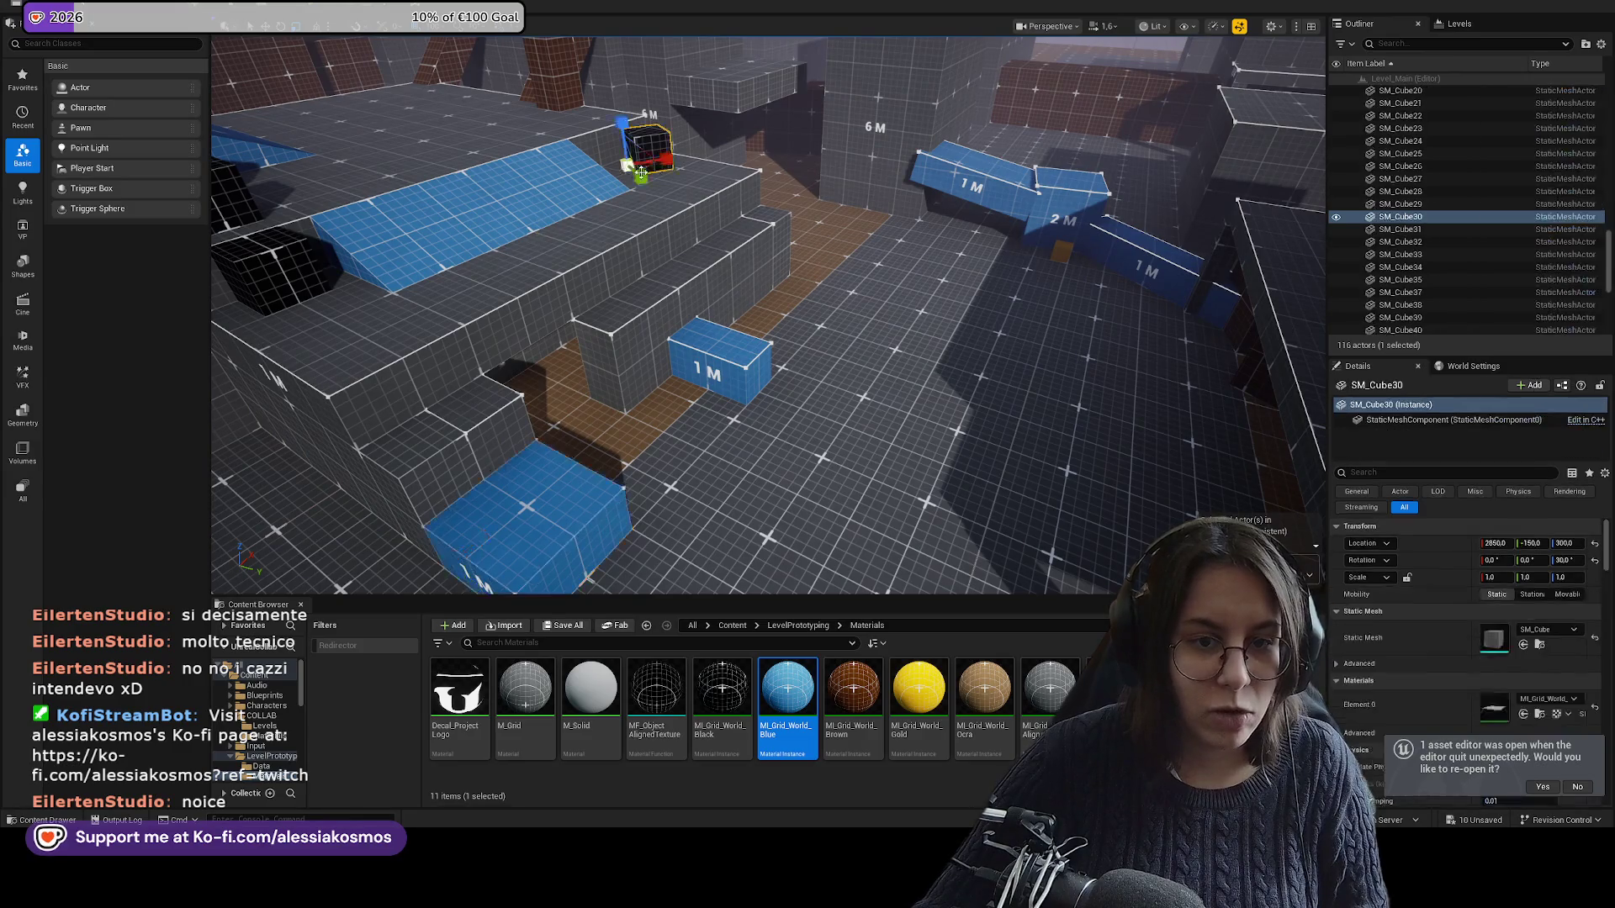
pyautogui.moveTo(674, 160); pyautogui.dragTo(614, 177)
pyautogui.moveTo(639, 337)
pyautogui.mouseDown()
pyautogui.moveTo(594, 253)
pyautogui.moveTo(502, 293)
pyautogui.mouseUp()
pyautogui.click(594, 252)
pyautogui.click(501, 294)
pyautogui.moveTo(883, 125)
pyautogui.mouseDown()
pyautogui.moveTo(914, 207)
pyautogui.moveTo(976, 222)
pyautogui.moveTo(975, 185)
pyautogui.moveTo(696, 255)
pyautogui.mouseUp()
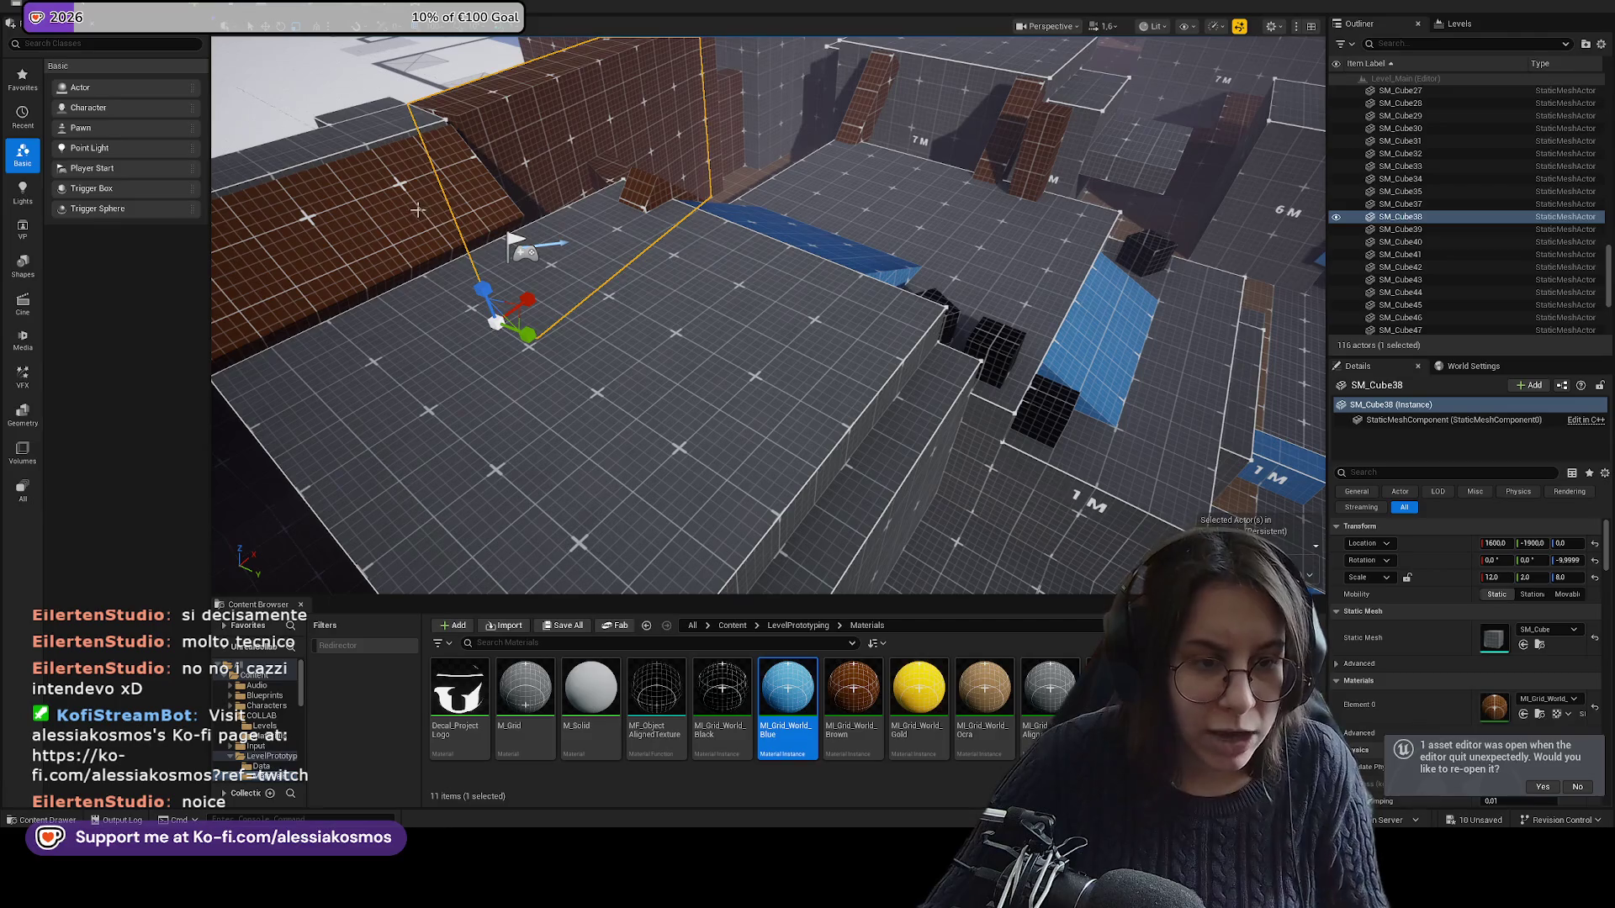
pyautogui.click(417, 210)
pyautogui.press('f')
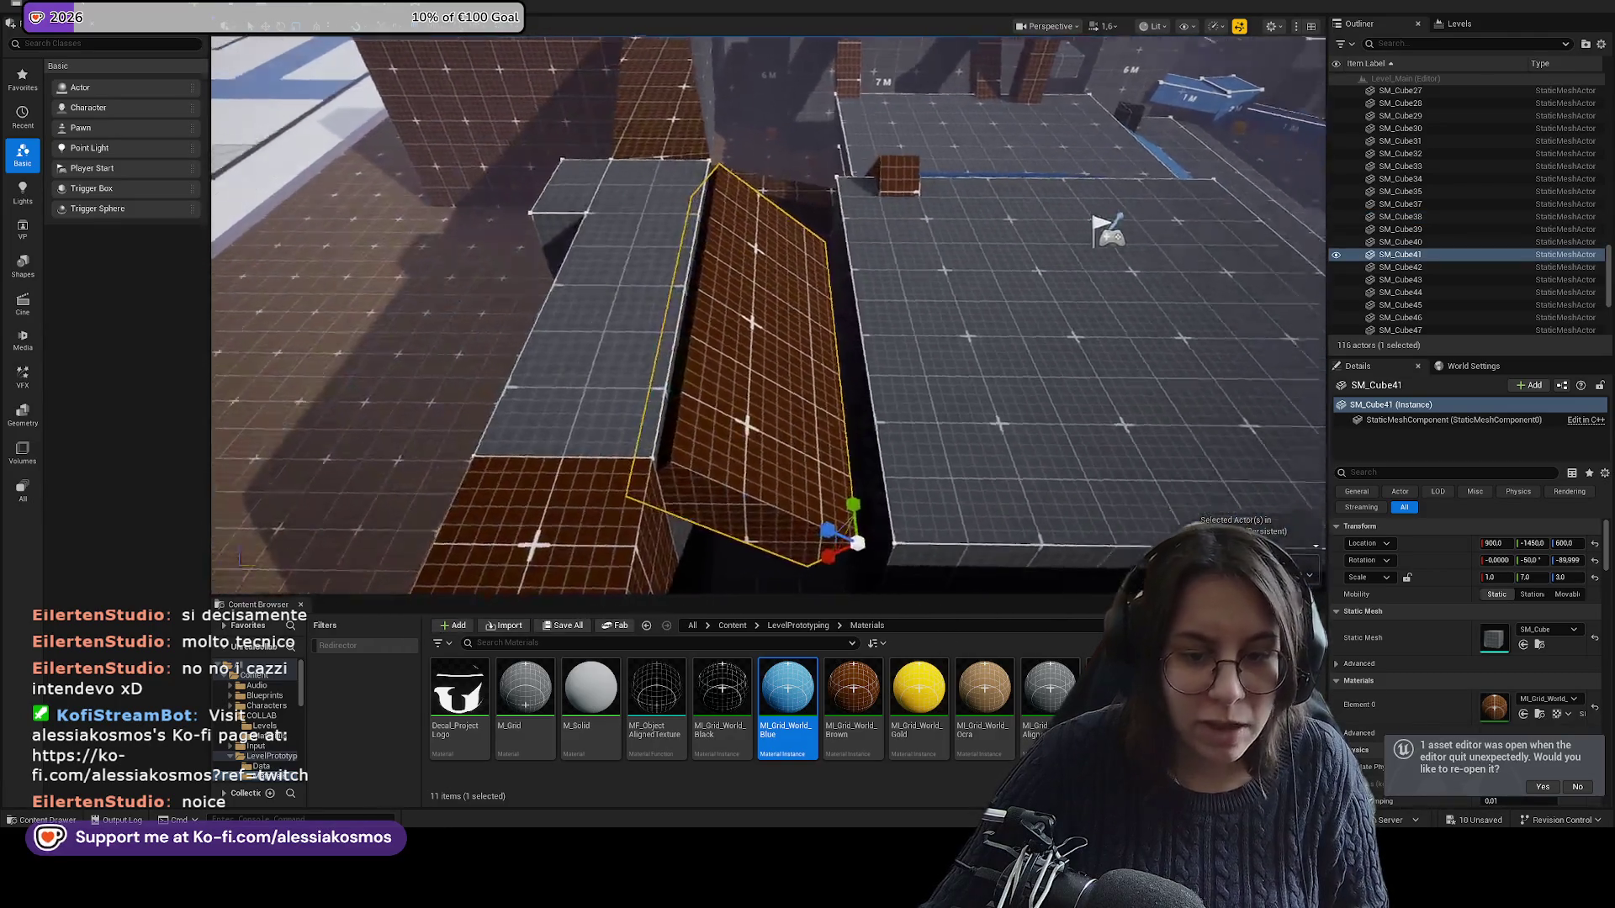
pyautogui.hotkey('ctrl', 'z')
pyautogui.press('f')
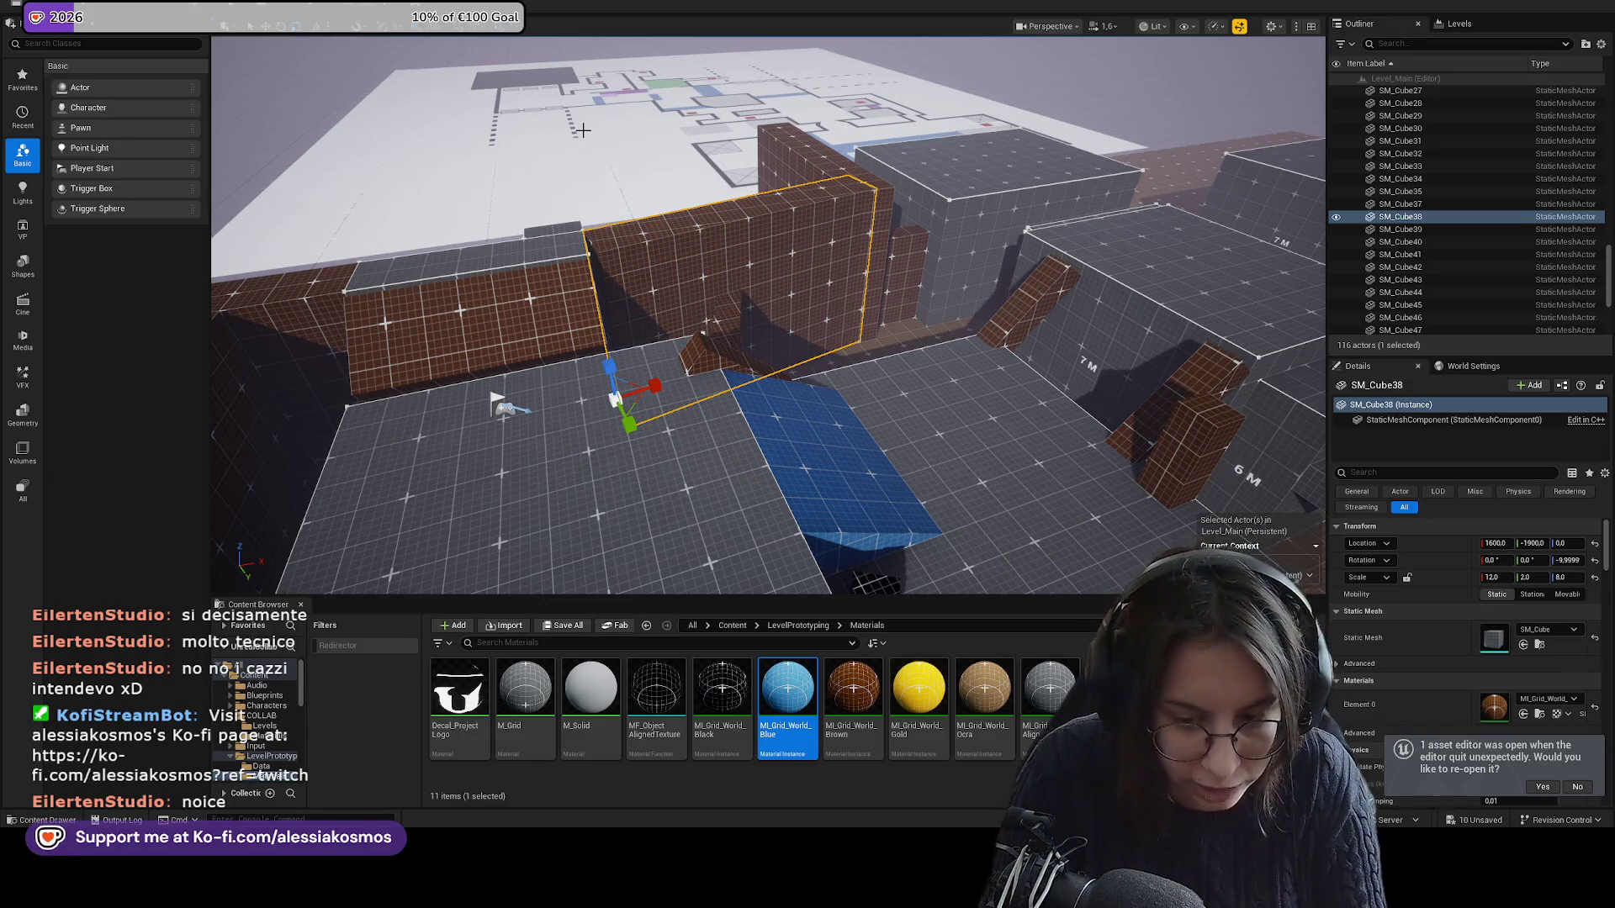
pyautogui.scroll(5, 583, 130)
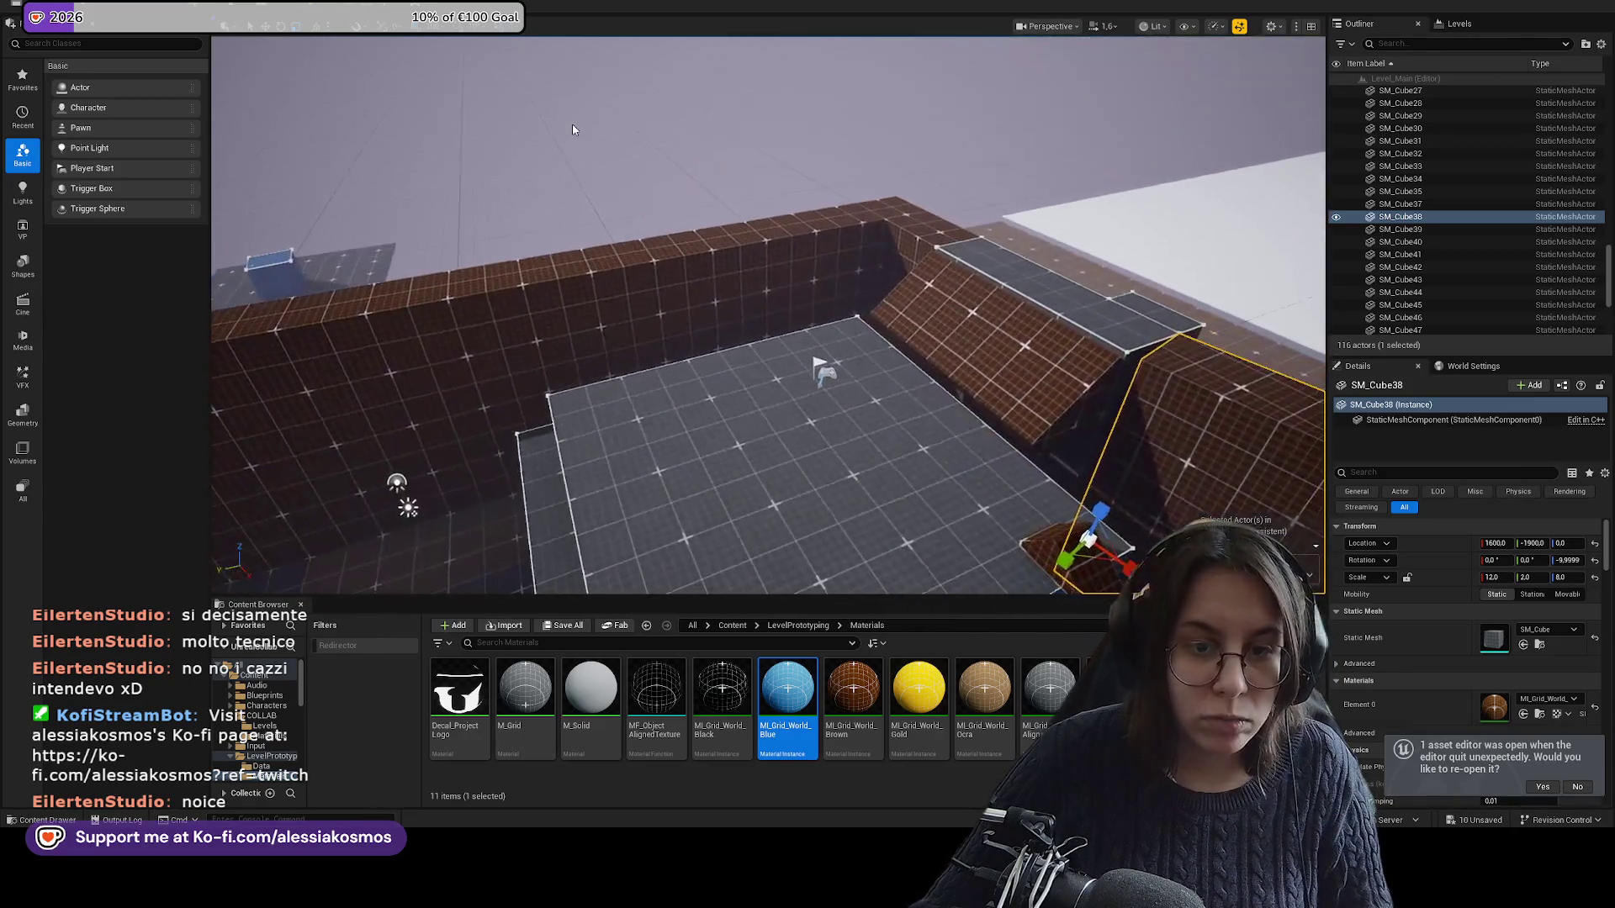
pyautogui.click(394, 481)
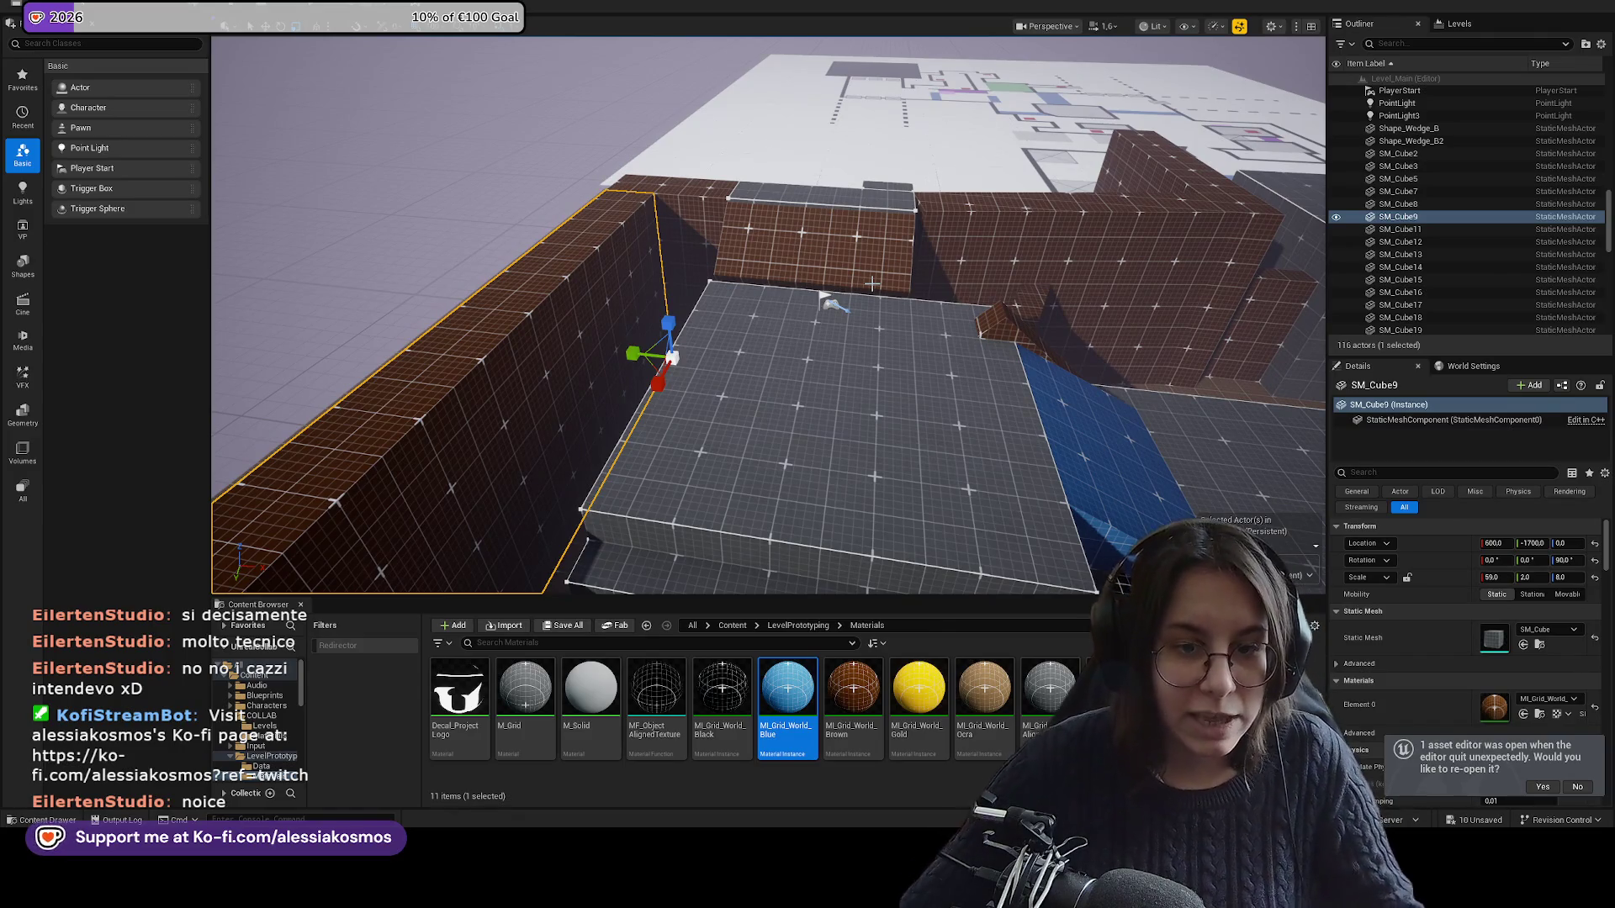
pyautogui.moveTo(873, 284); pyautogui.dragTo(808, 303)
pyautogui.moveTo(807, 367)
pyautogui.mouseDown()
pyautogui.moveTo(755, 212)
pyautogui.moveTo(888, 453)
pyautogui.mouseUp()
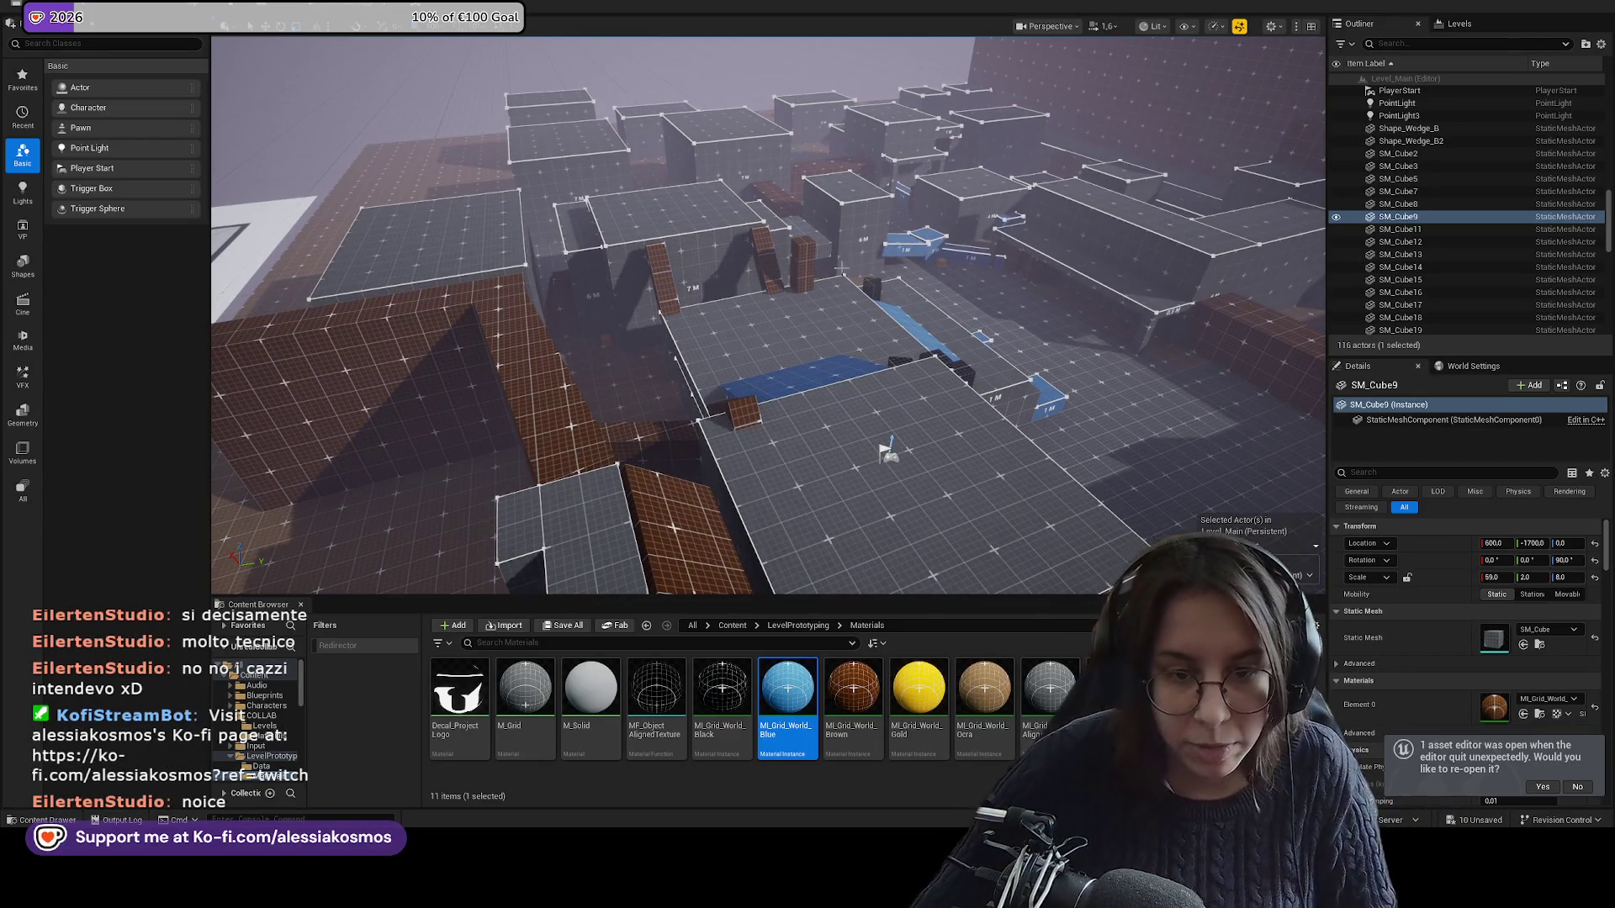
pyautogui.moveTo(888, 452); pyautogui.dragTo(841, 353)
pyautogui.moveTo(799, 223); pyautogui.dragTo(750, 231)
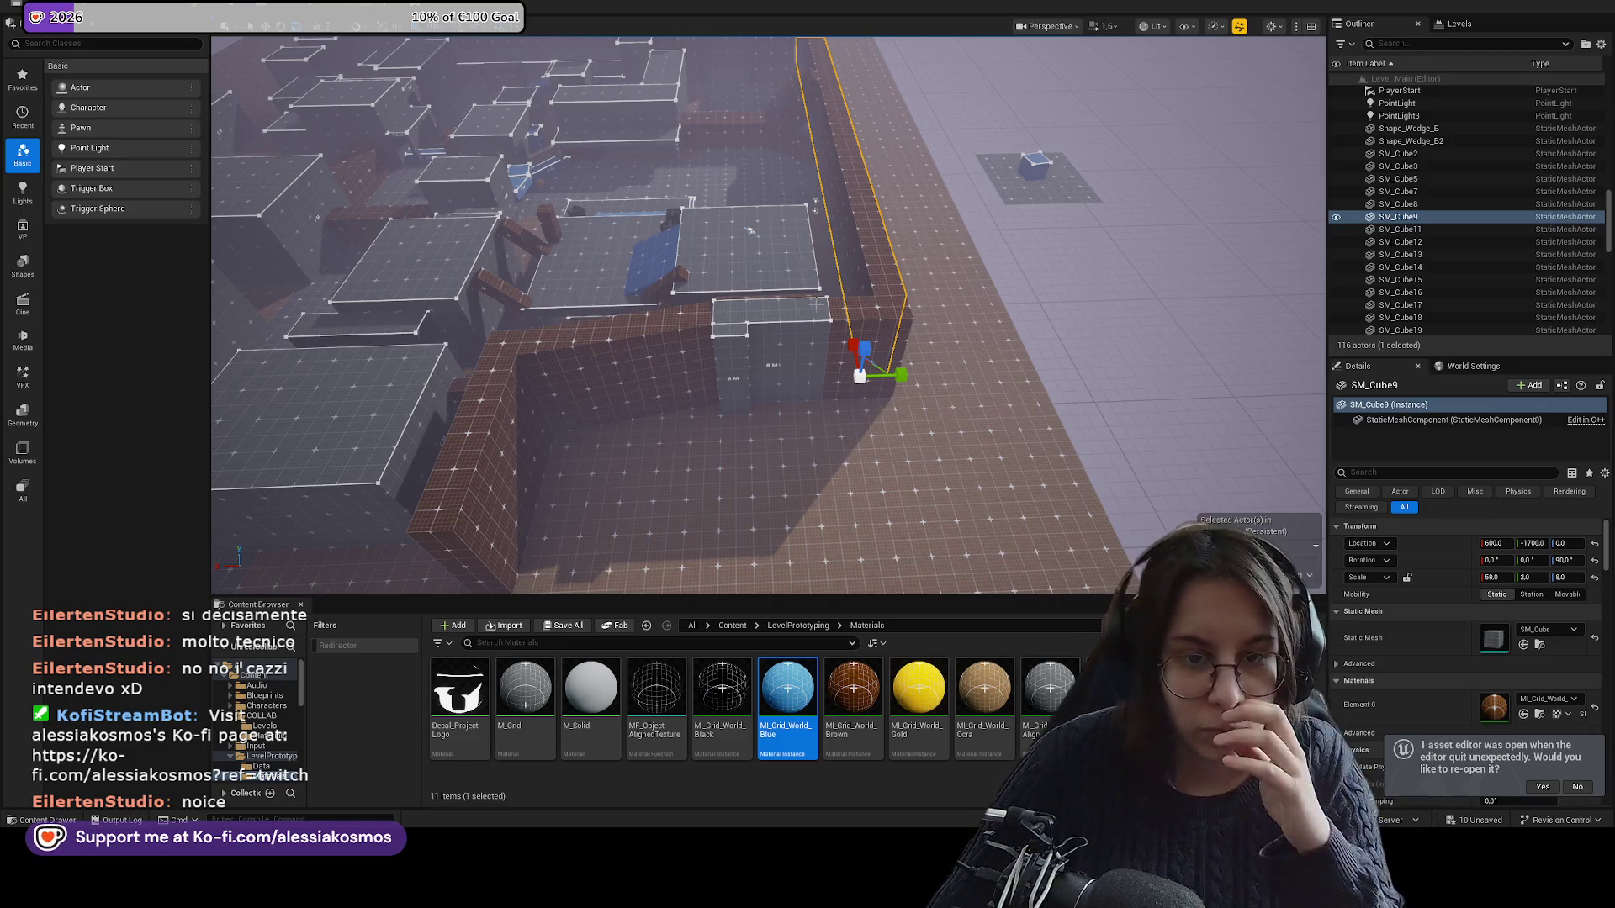
pyautogui.keyDown('ctrl'); pyautogui.click(875, 318); pyautogui.keyUp('ctrl')
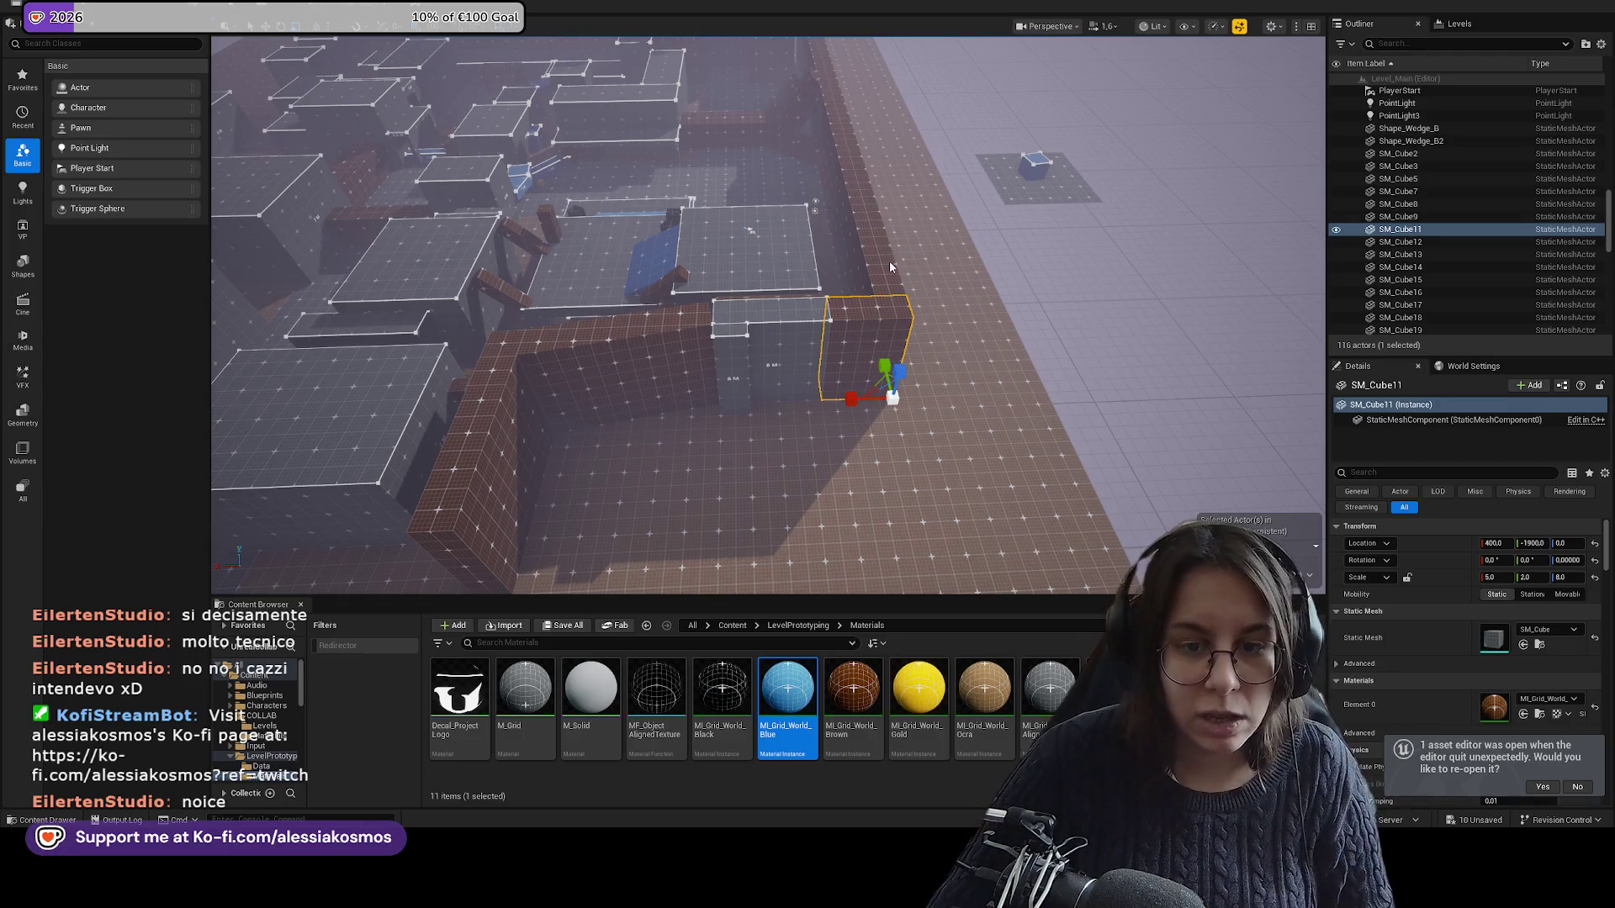
pyautogui.keyDown('ctrl'); pyautogui.click(849, 210); pyautogui.keyUp('ctrl')
pyautogui.keyDown('ctrl'); pyautogui.click(606, 370); pyautogui.keyUp('ctrl')
pyautogui.keyDown('ctrl'); pyautogui.click(480, 505); pyautogui.keyUp('ctrl')
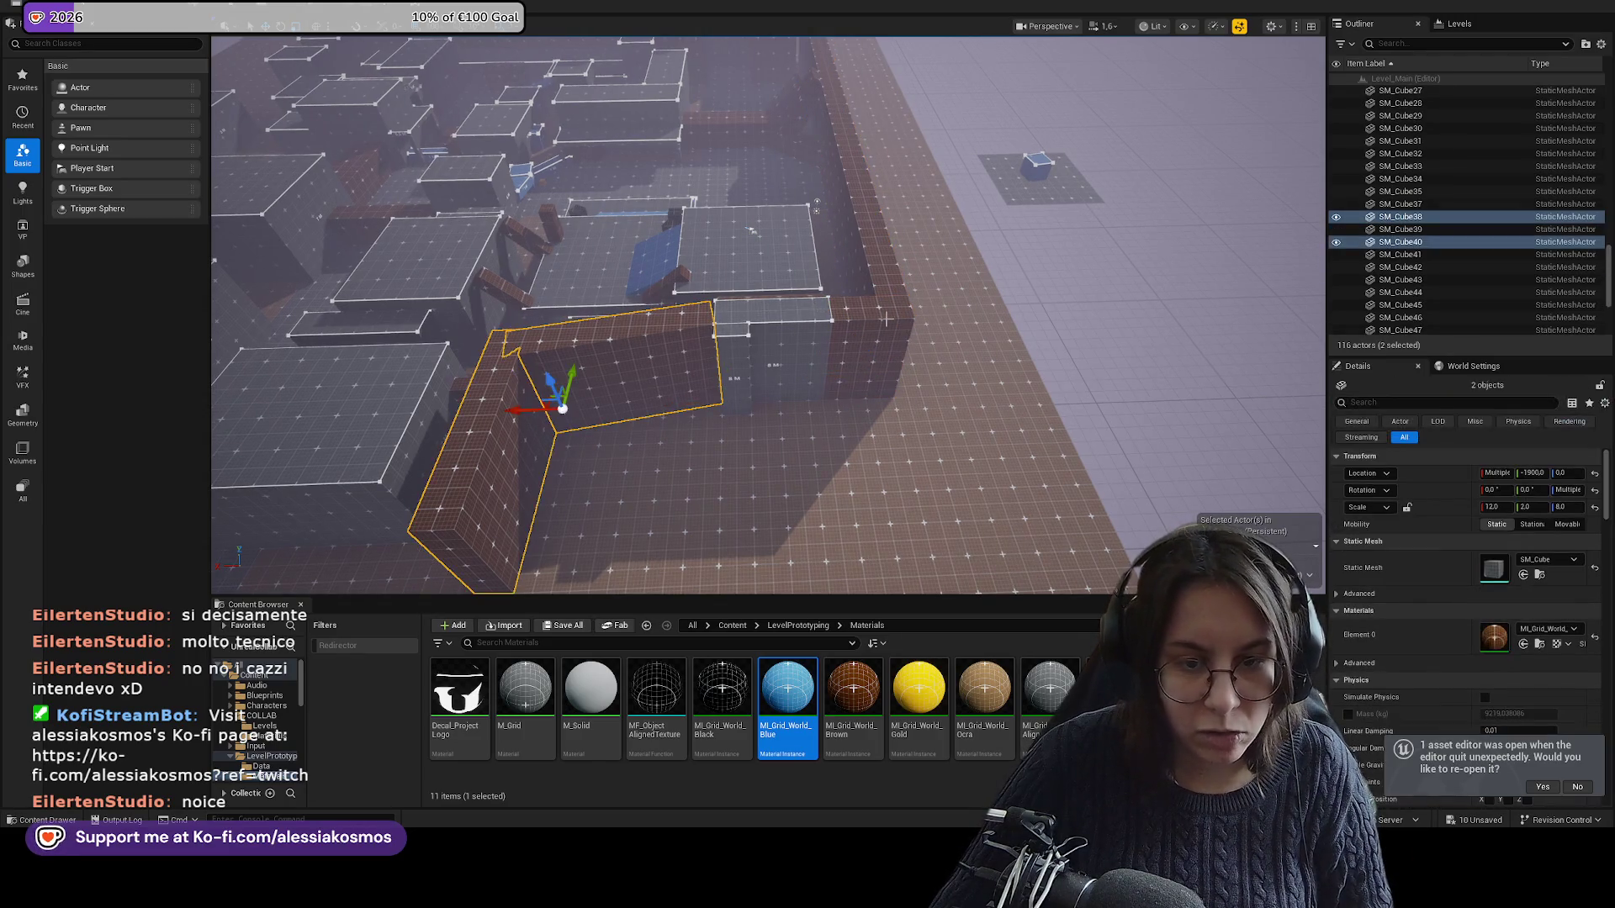
pyautogui.moveTo(896, 301); pyautogui.dragTo(832, 302)
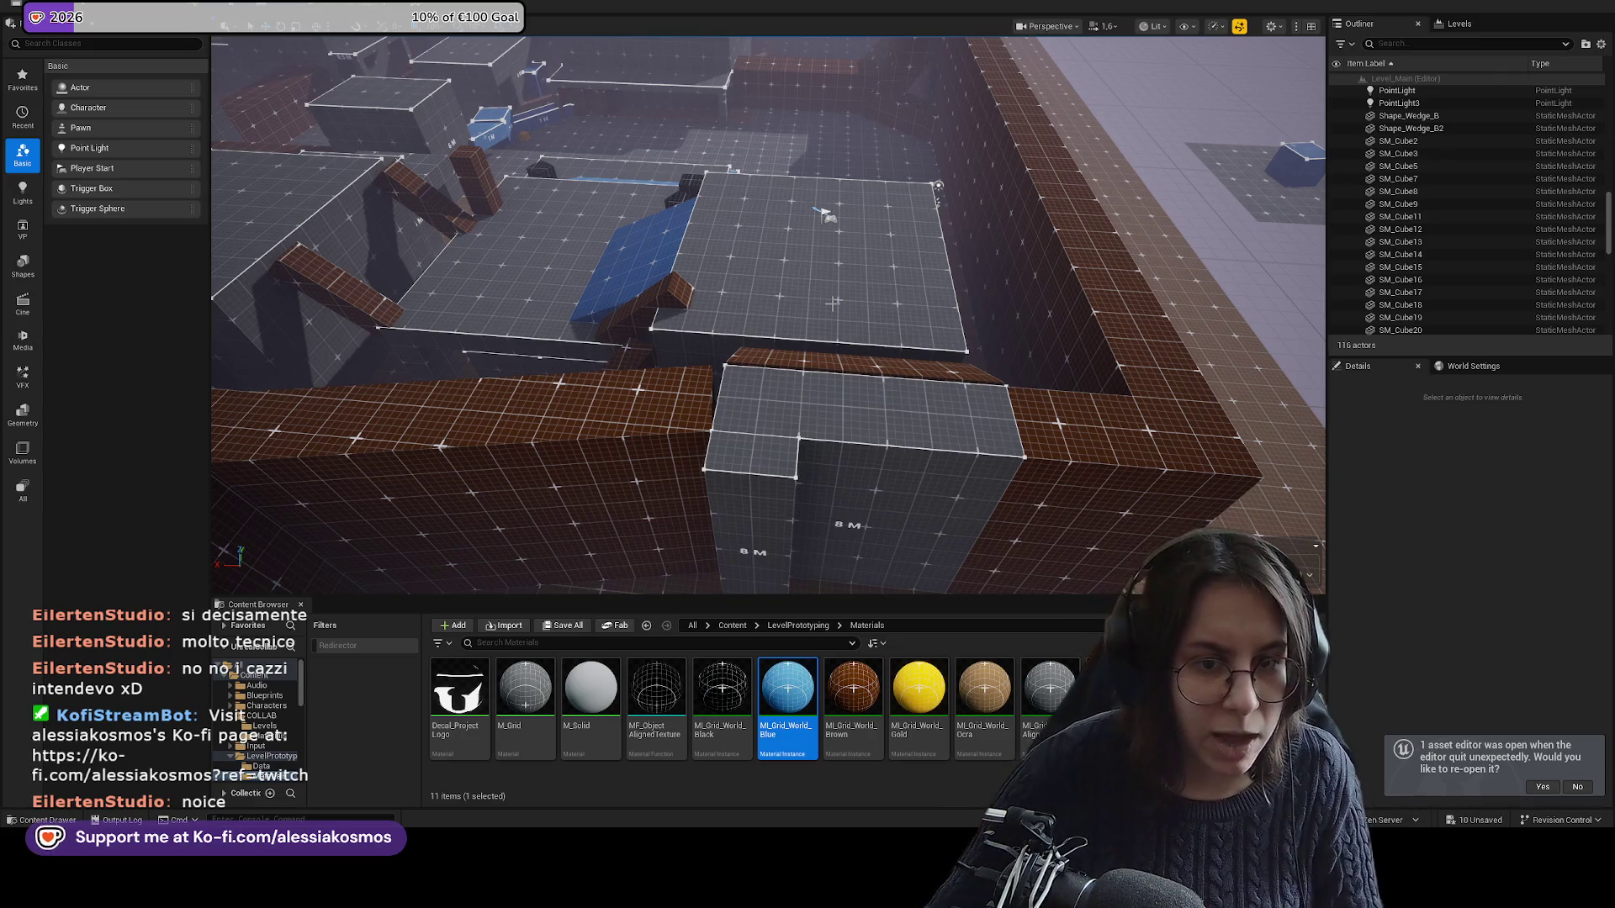
pyautogui.press('w')
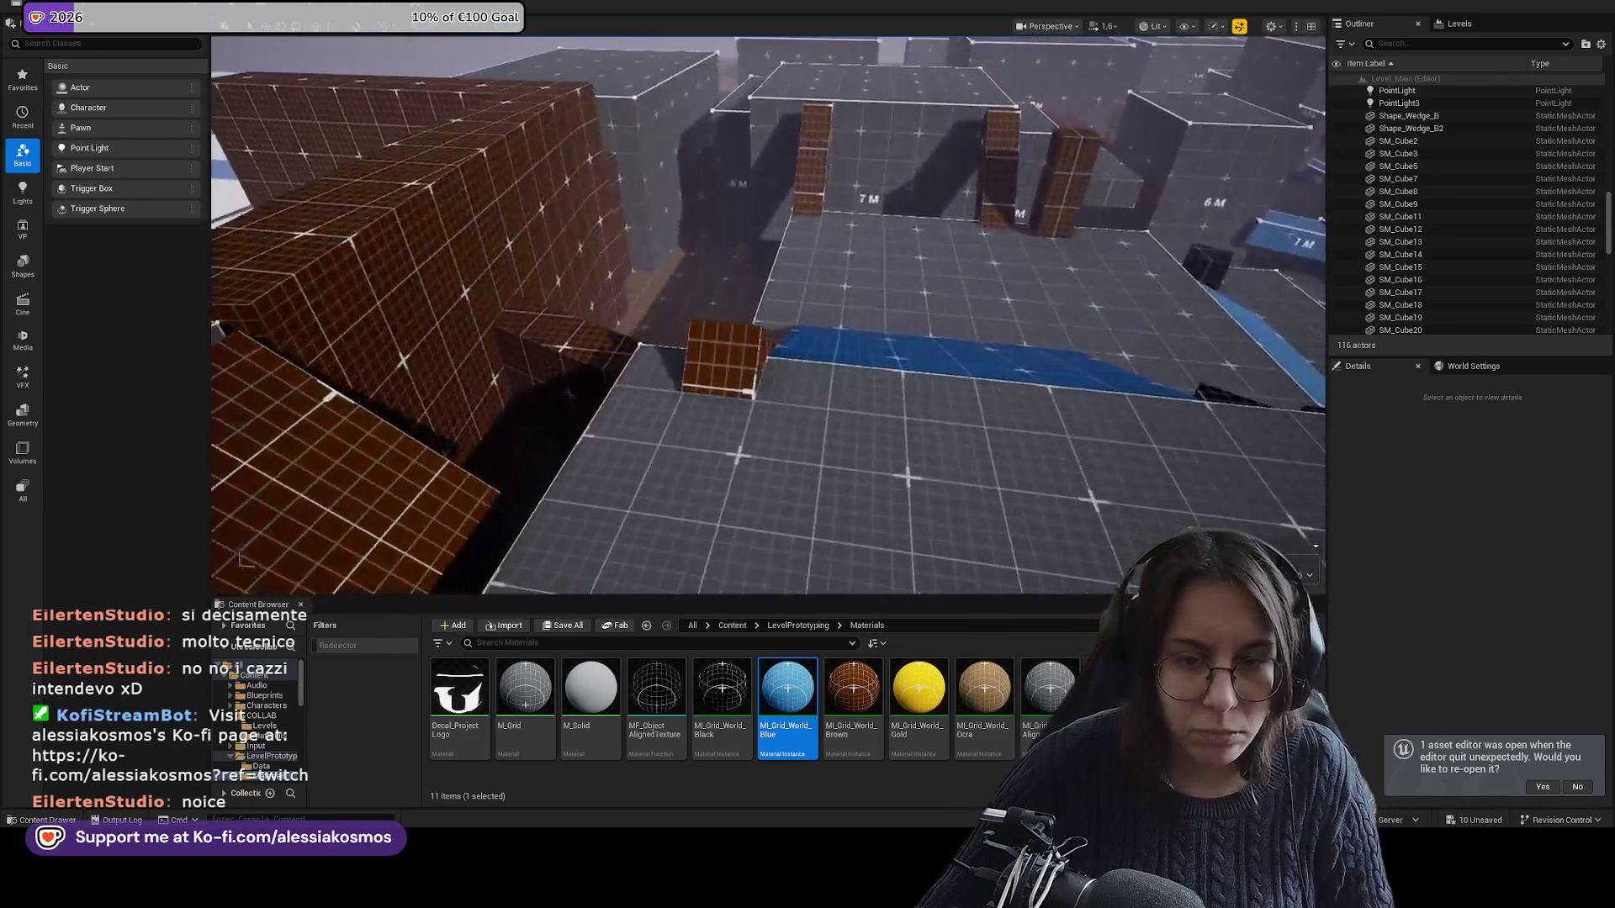
pyautogui.press('e')
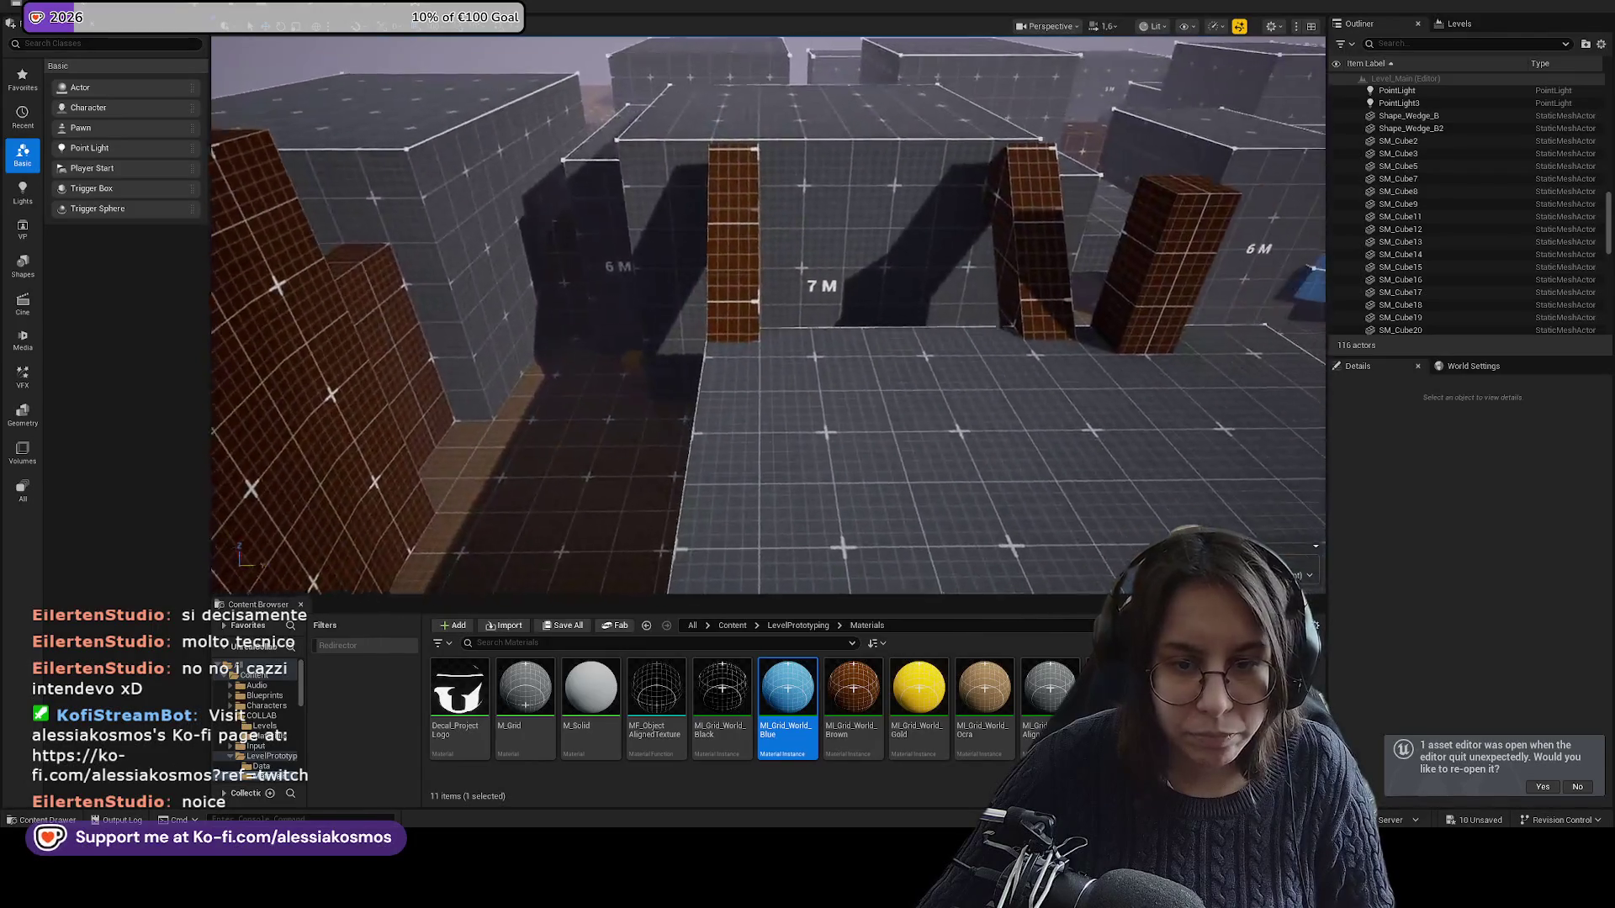
pyautogui.press('w')
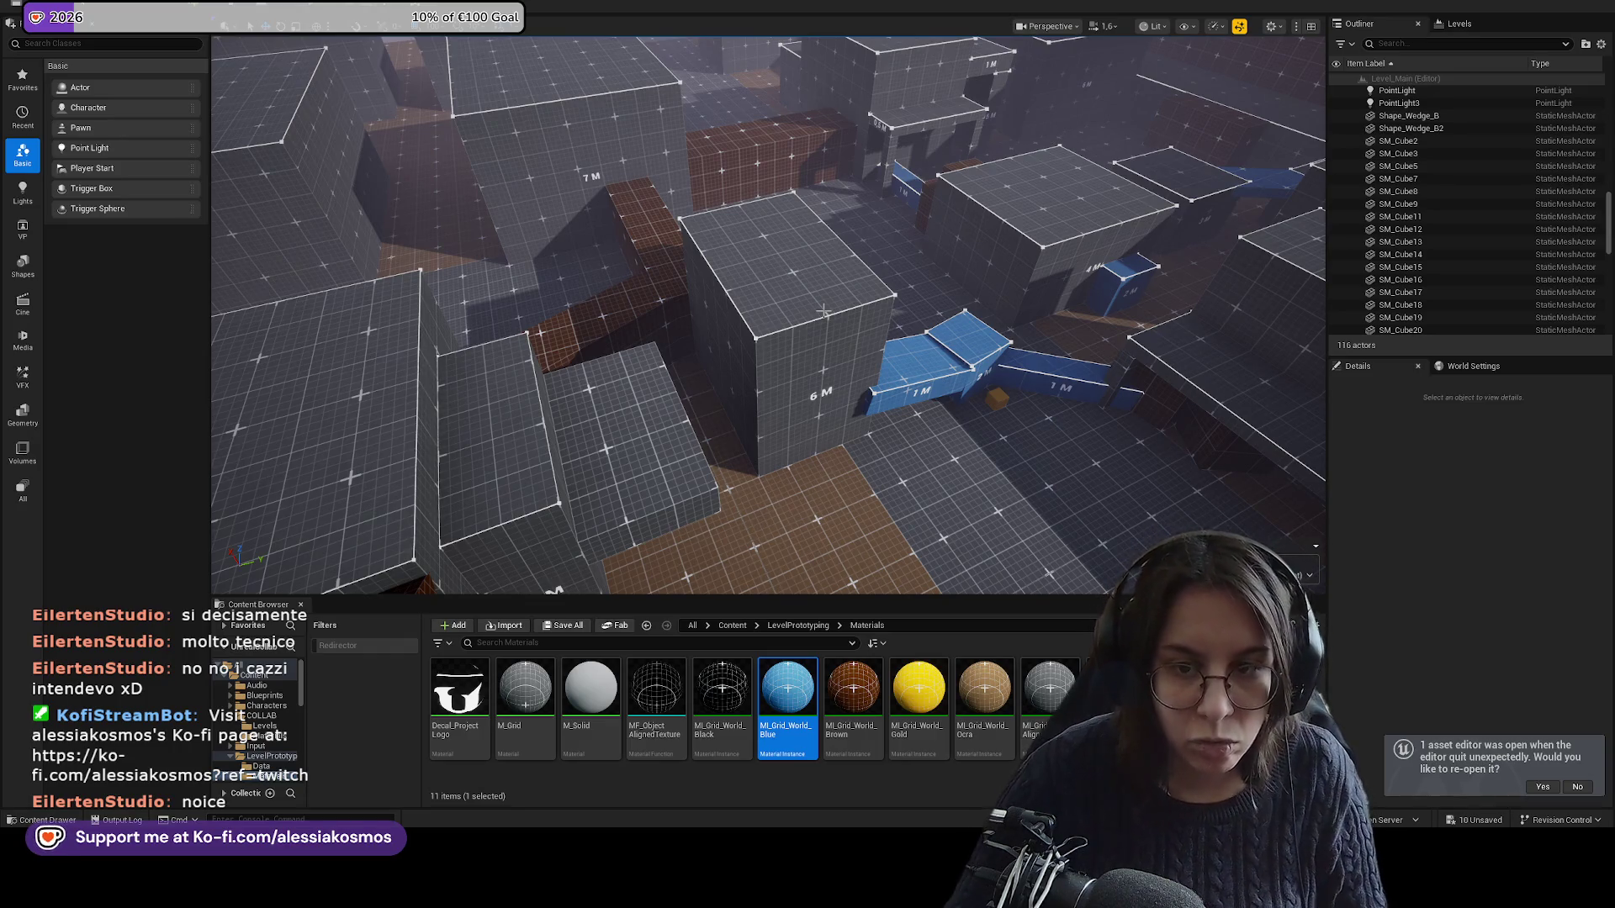
pyautogui.scroll(-10, 896, 311)
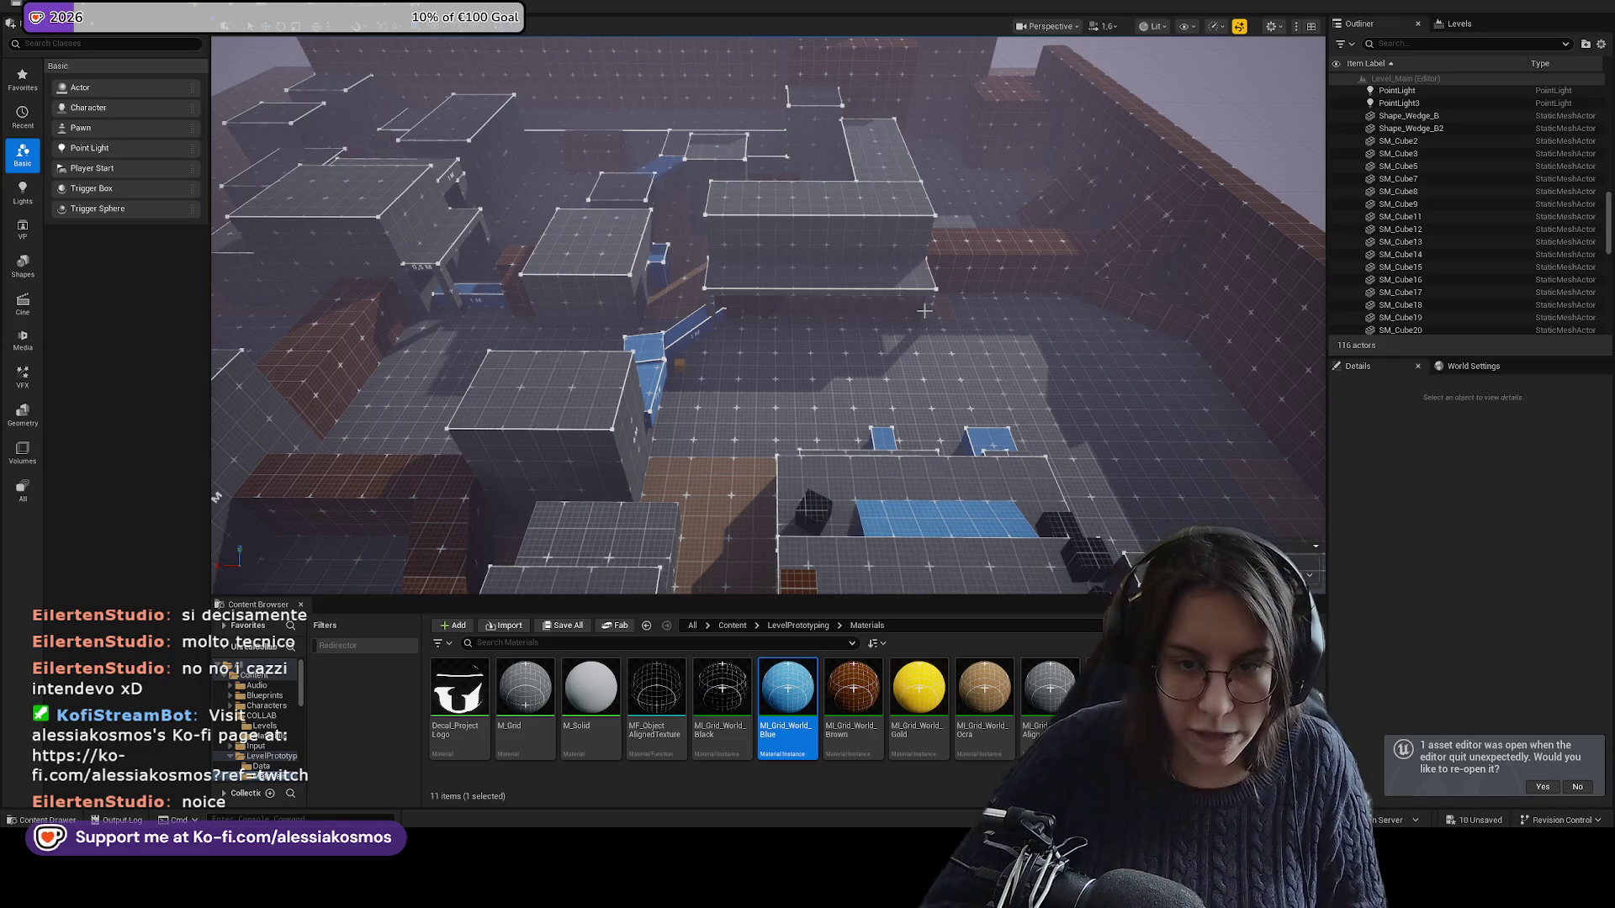
pyautogui.scroll(10, 925, 311)
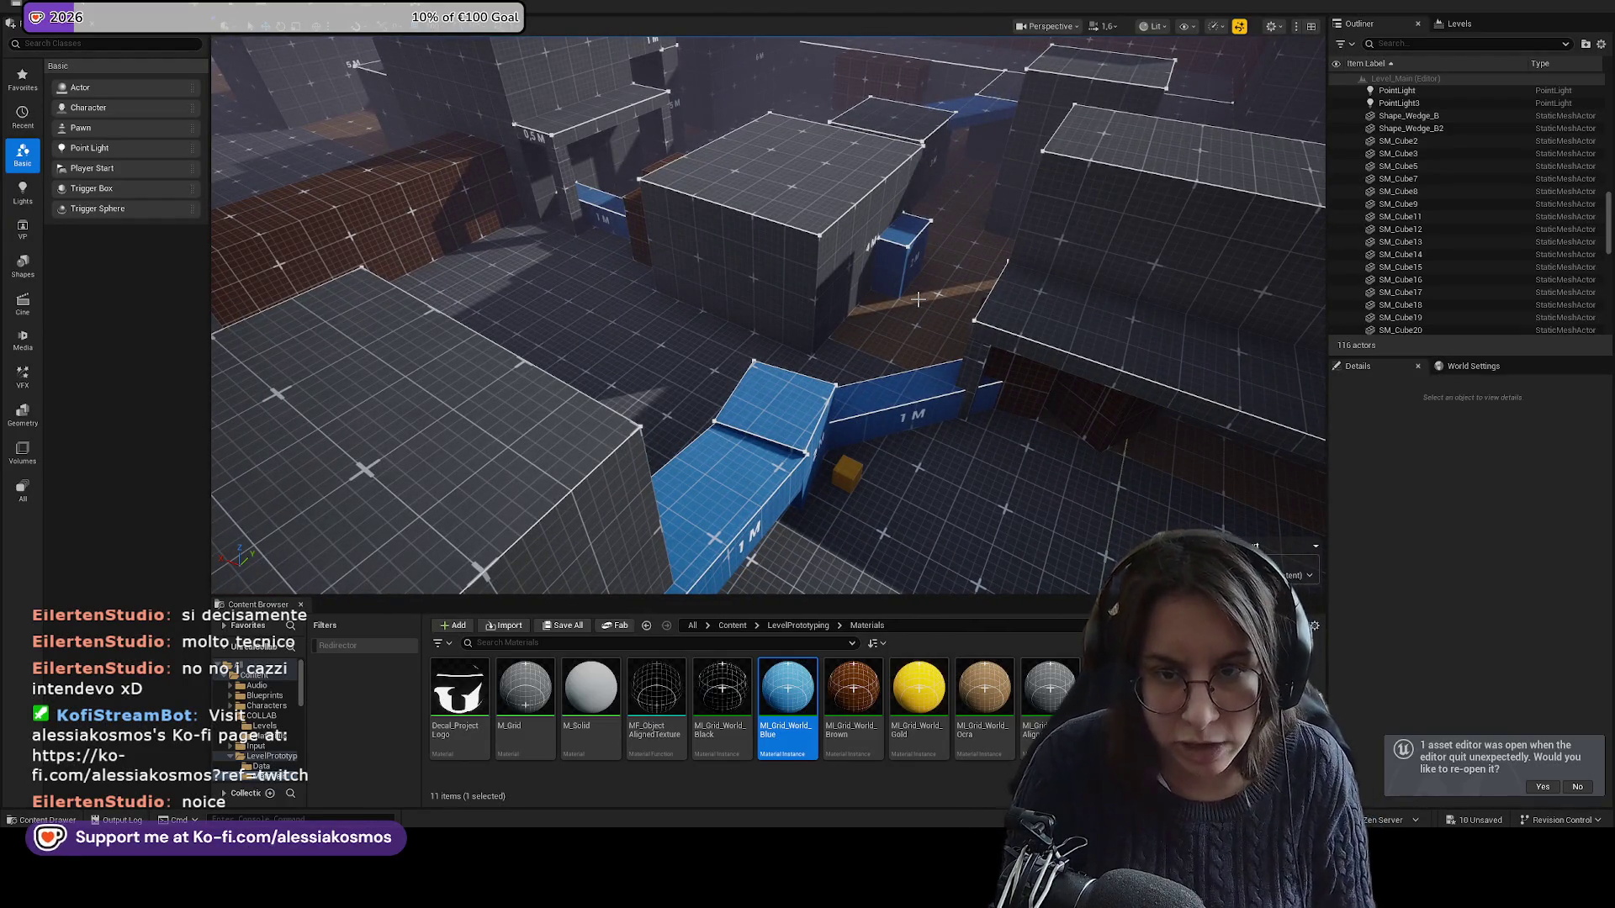
# Select SM_Cube48 and LevelBlock_Traversable39, ending on platform LevelBlock_Traversable5's details.
pyautogui.moveTo(918, 299); pyautogui.dragTo(743, 301)
pyautogui.click(743, 301)
pyautogui.press('f')
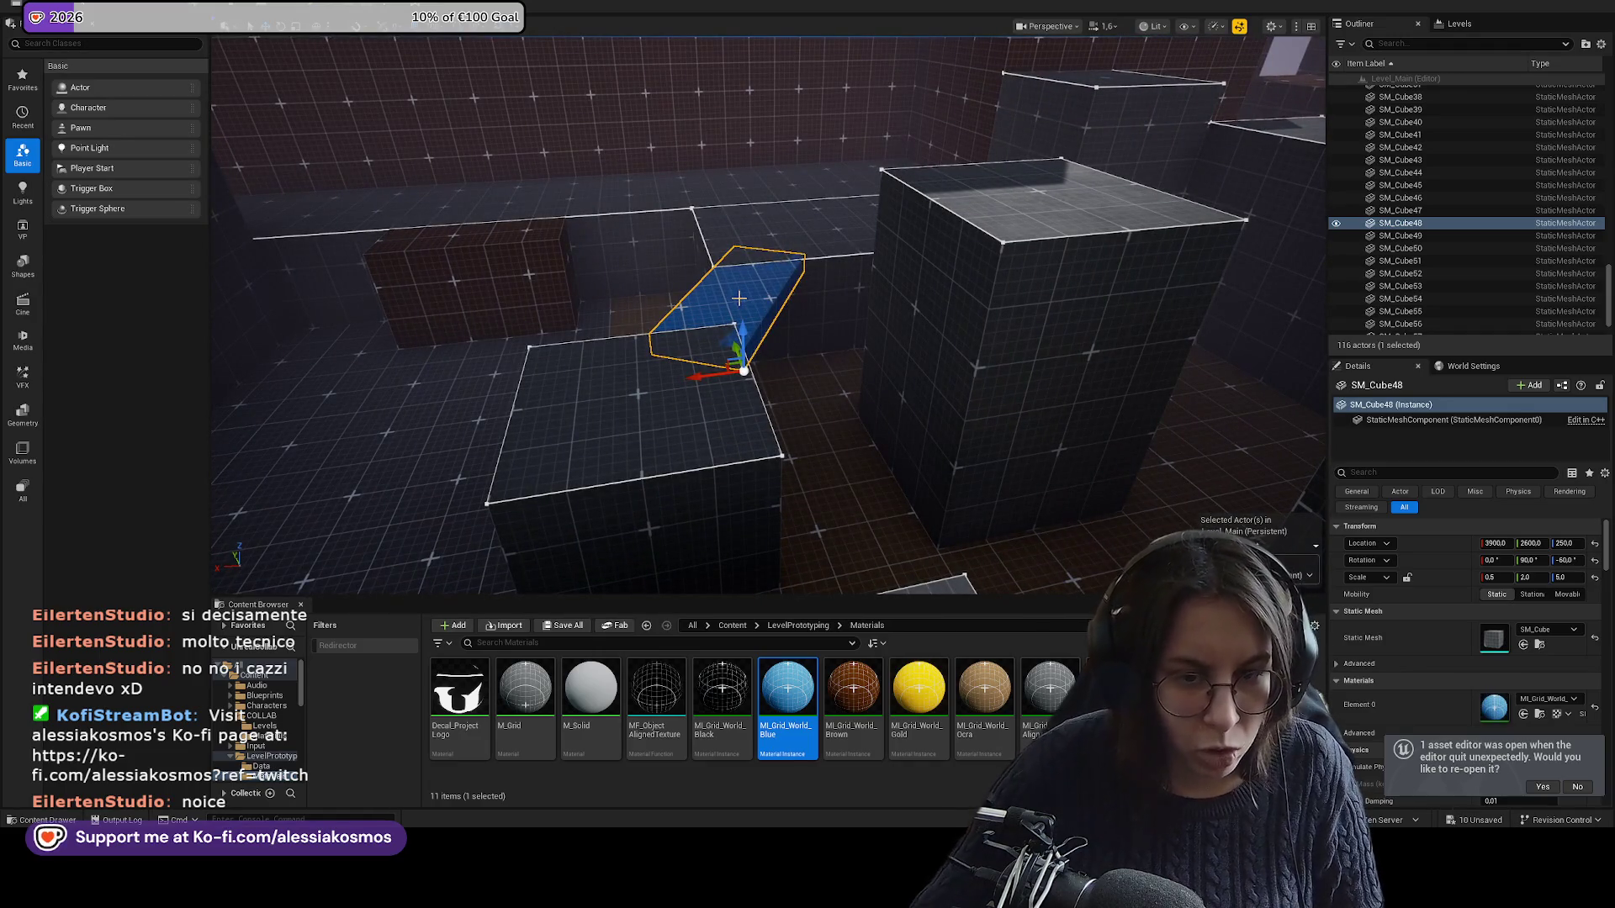
pyautogui.moveTo(738, 298)
pyautogui.mouseDown()
pyautogui.moveTo(791, 353)
pyautogui.moveTo(813, 313)
pyautogui.moveTo(757, 353)
pyautogui.moveTo(816, 396)
pyautogui.moveTo(913, 419)
pyautogui.moveTo(801, 363)
pyautogui.mouseUp()
pyautogui.click(813, 313)
pyautogui.click(723, 370)
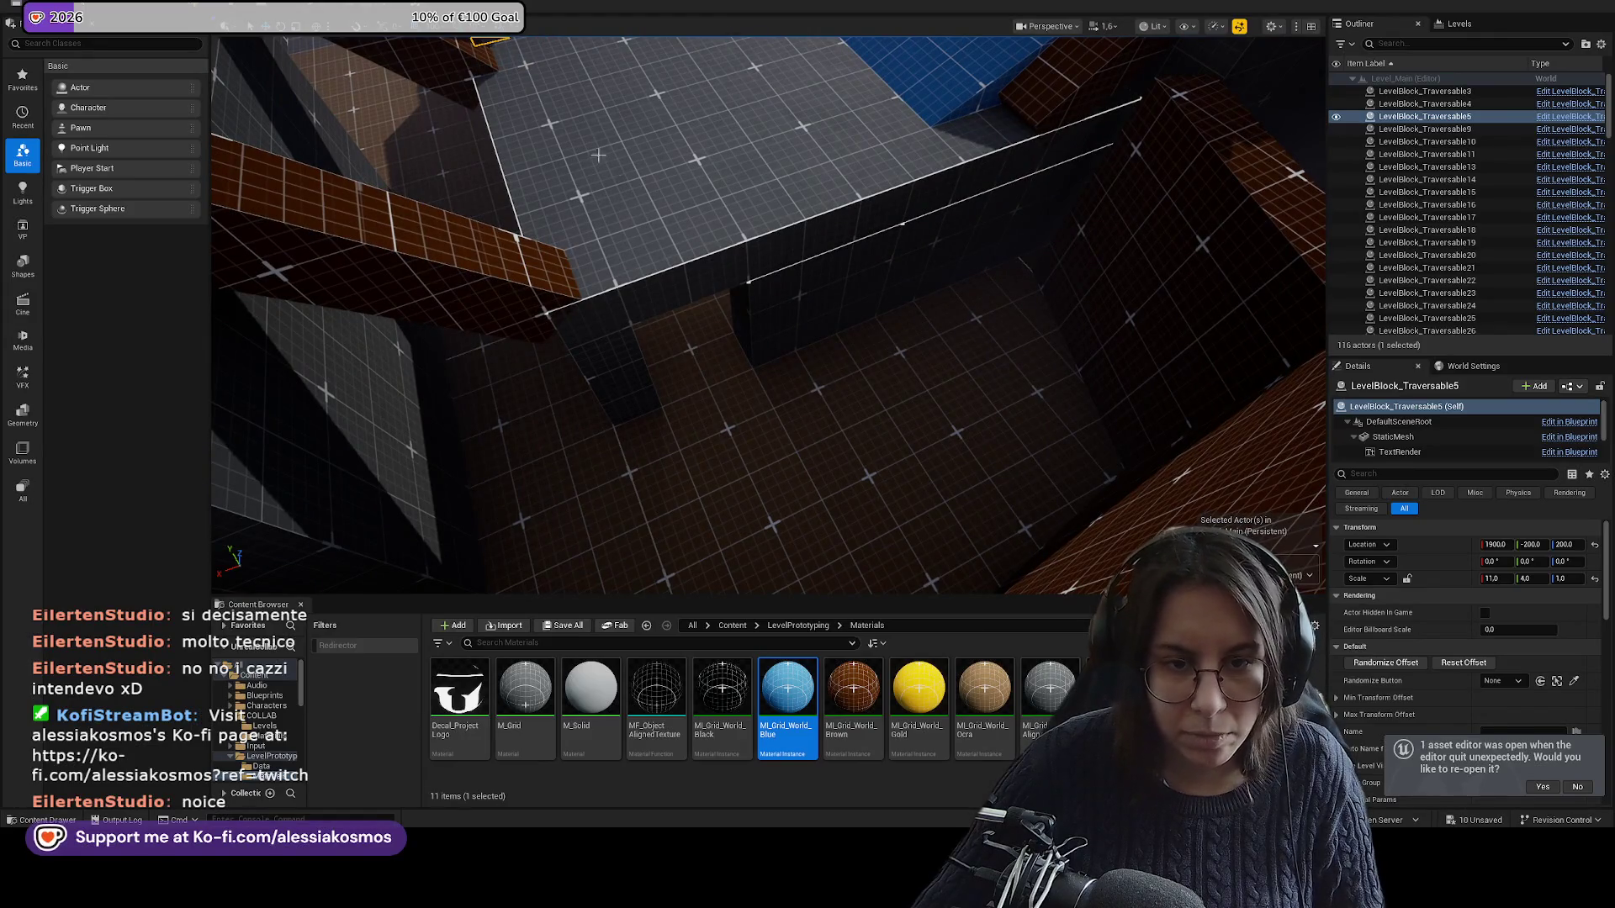
# Frame and orbit the platform, fly to the orange wall, and select floor plane Plane3.
pyautogui.press('f')
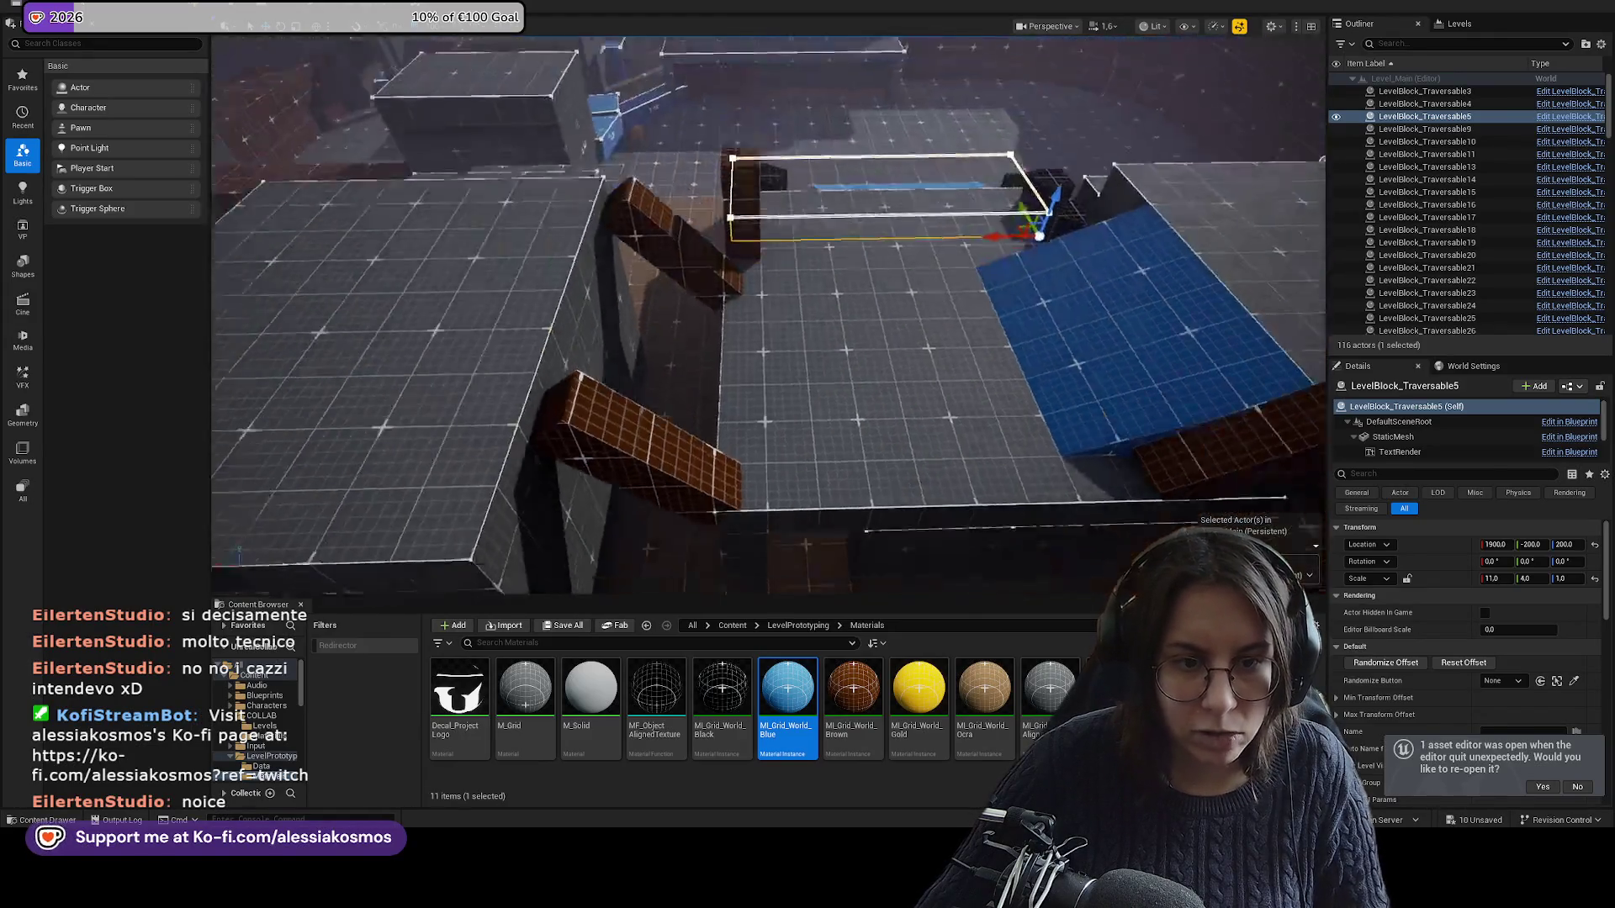
pyautogui.moveTo(894, 379)
pyautogui.mouseDown()
pyautogui.moveTo(782, 387)
pyautogui.moveTo(990, 380)
pyautogui.moveTo(942, 389)
pyautogui.mouseUp()
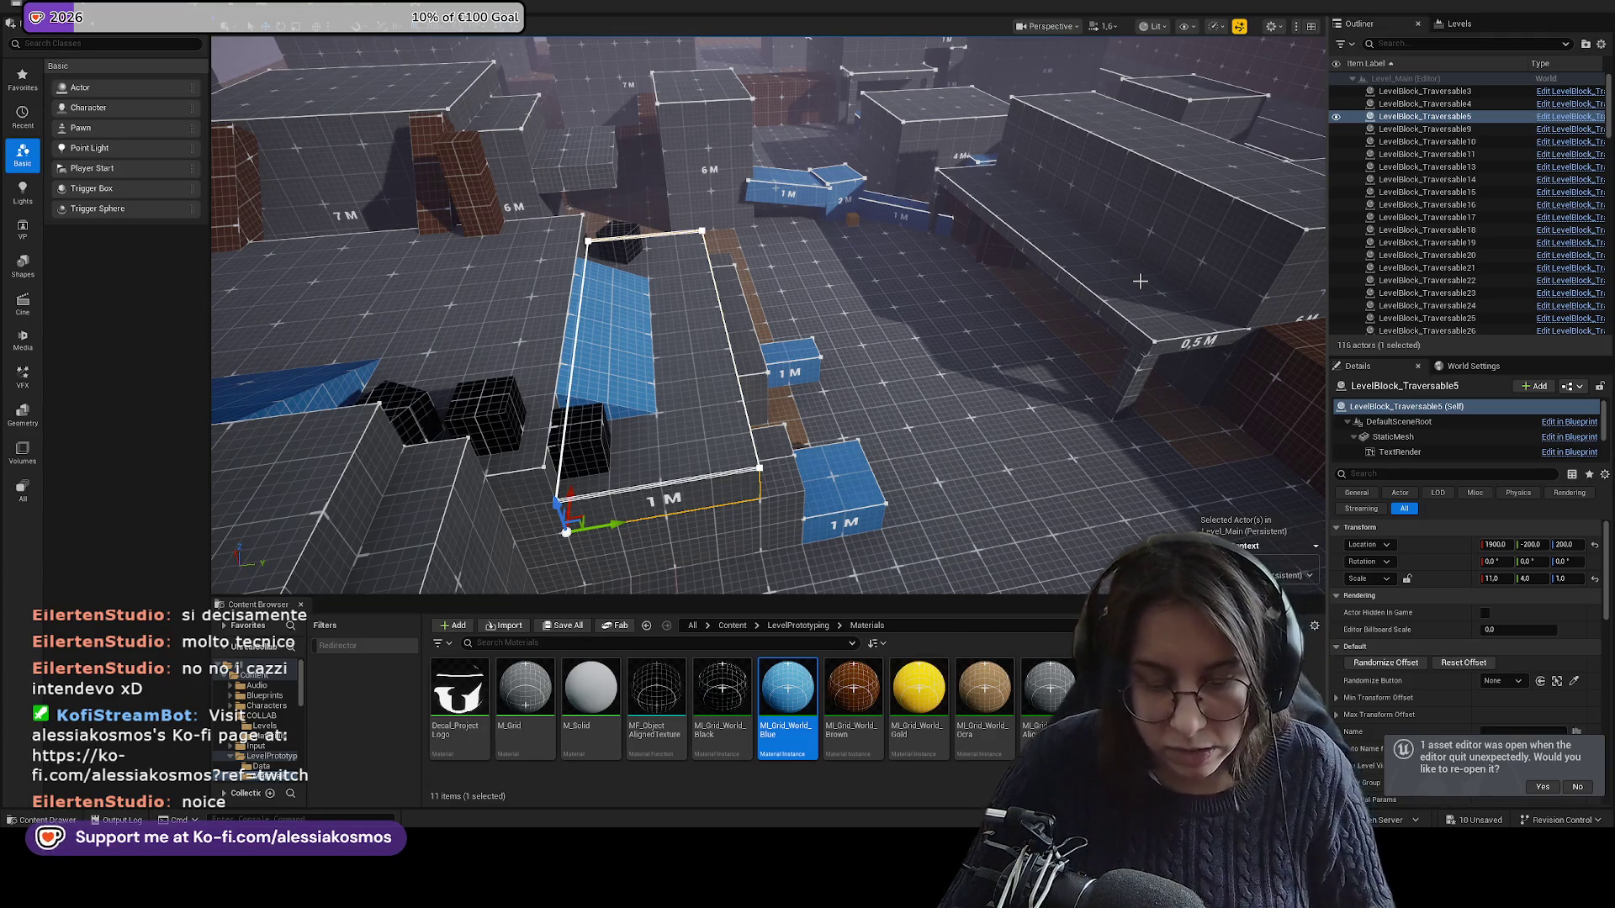
pyautogui.moveTo(1058, 294)
pyautogui.mouseDown()
pyautogui.moveTo(1058, 211)
pyautogui.moveTo(1004, 304)
pyautogui.mouseUp()
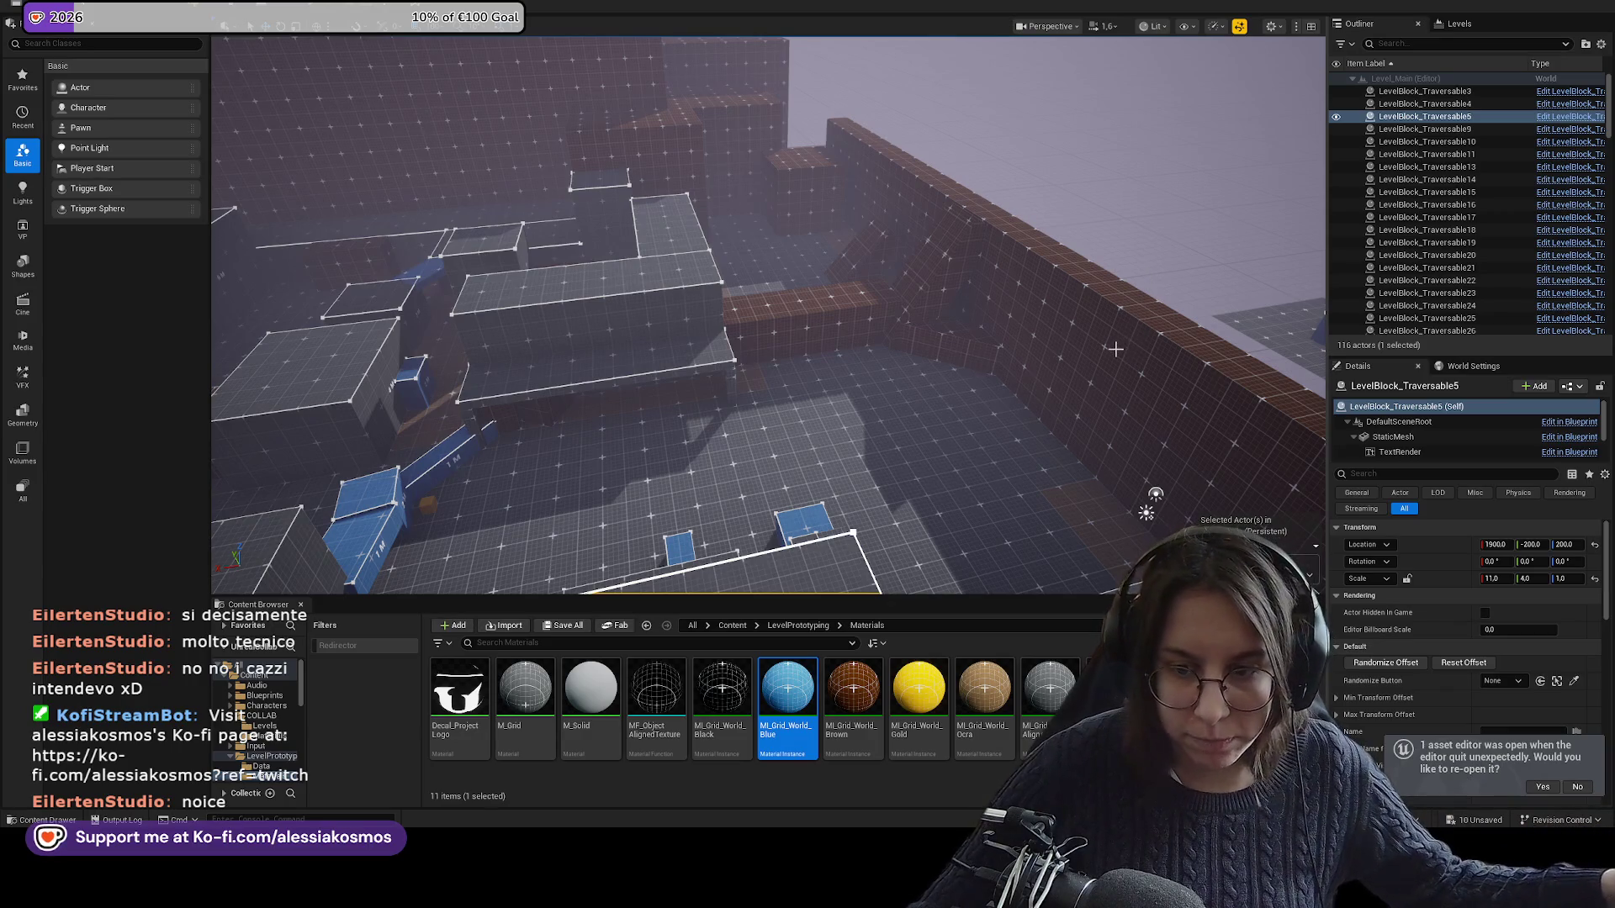
pyautogui.click(1146, 513)
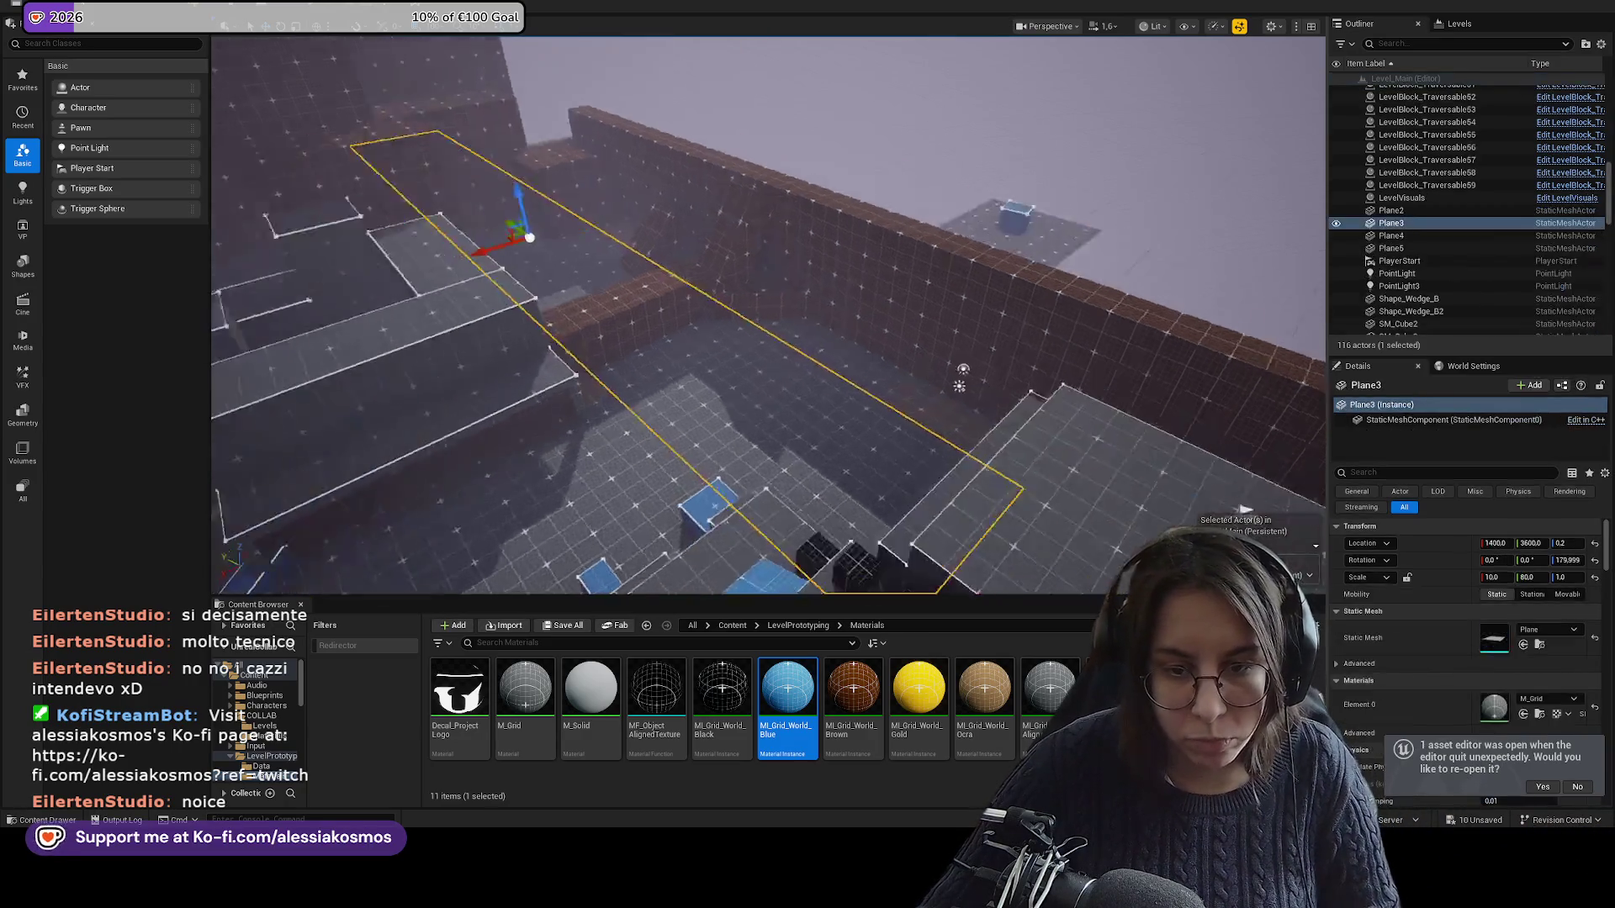
# Slide Plane3 to Y 4900 and try Y scales of 20 and 60.
pyautogui.moveTo(394, 385); pyautogui.dragTo(221, 380)
pyautogui.press('f')
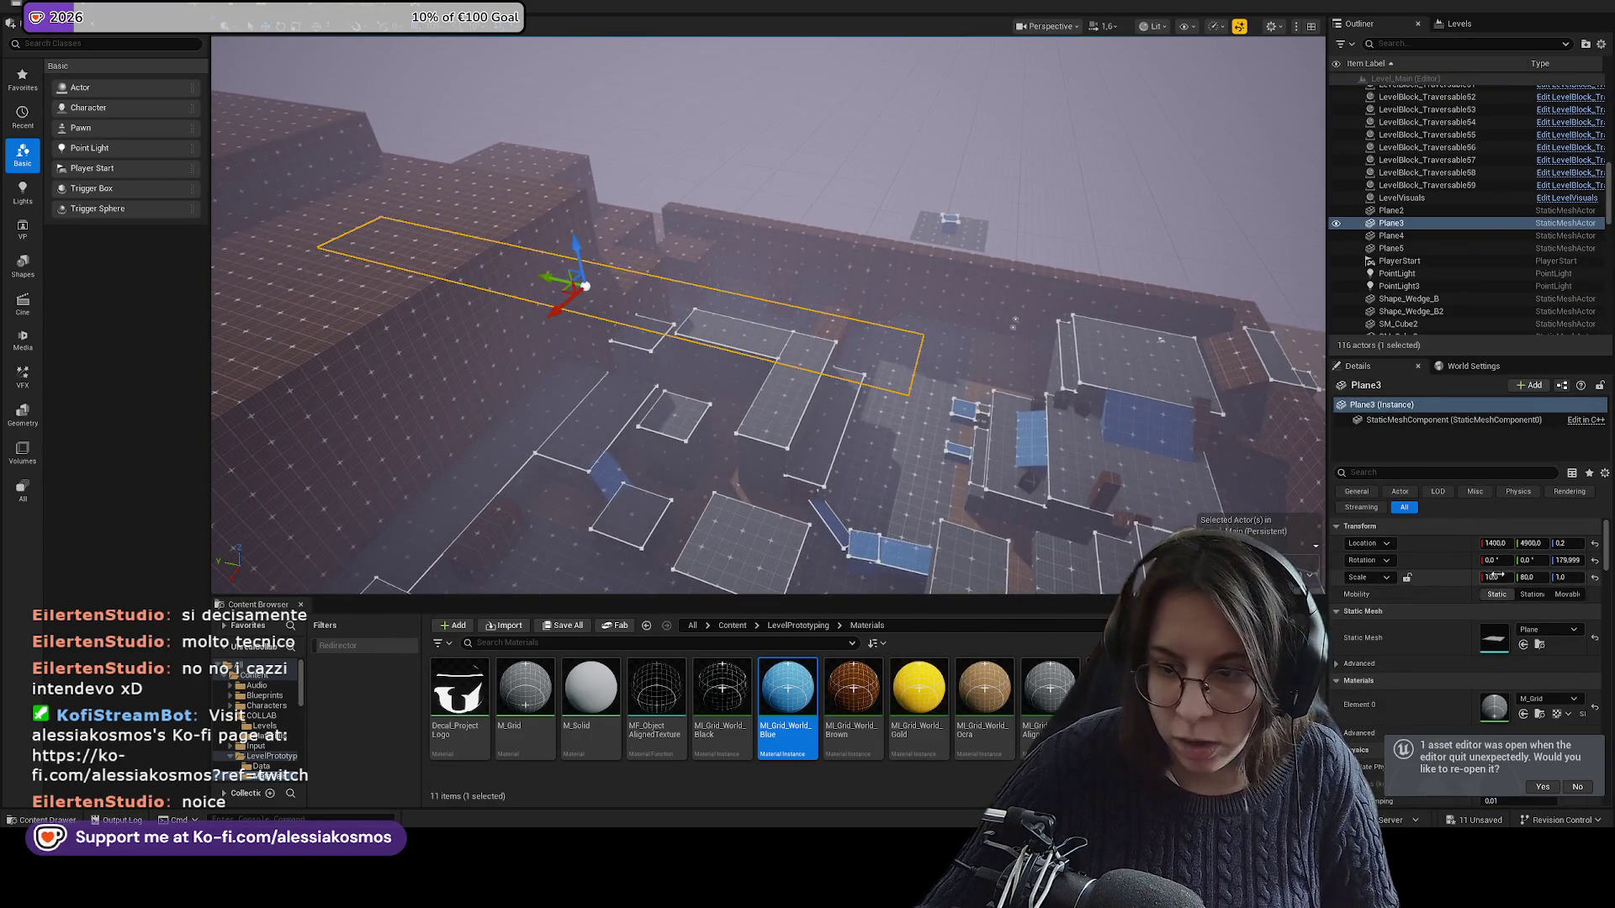
pyautogui.click(1536, 577)
pyautogui.write('20')
pyautogui.press('Return')
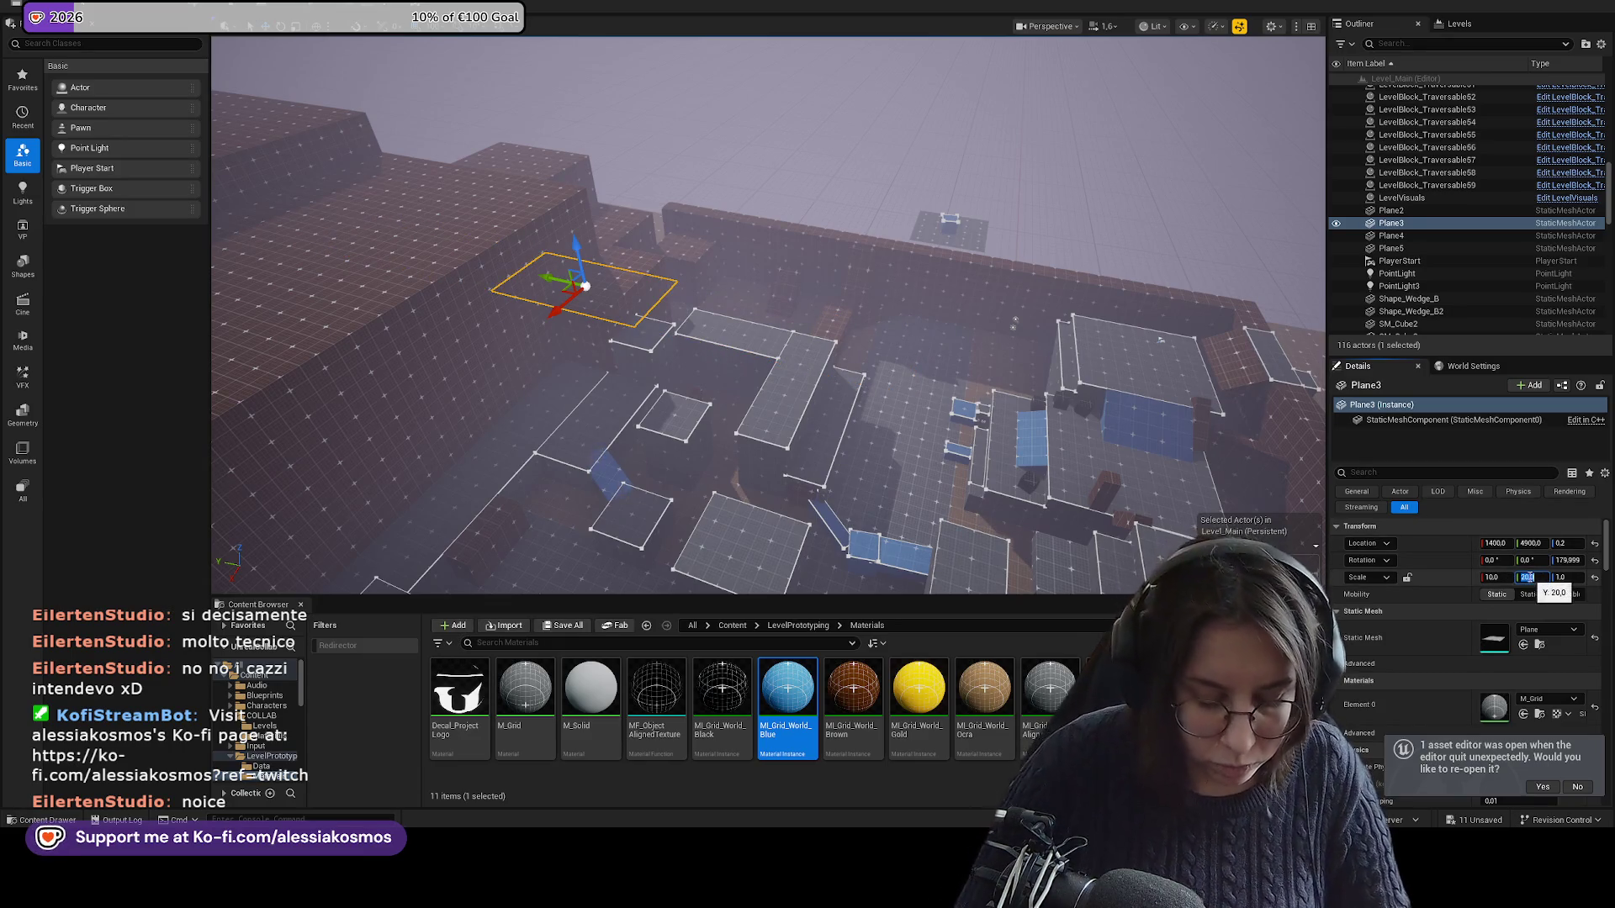
pyautogui.write('60')
pyautogui.press('Return')
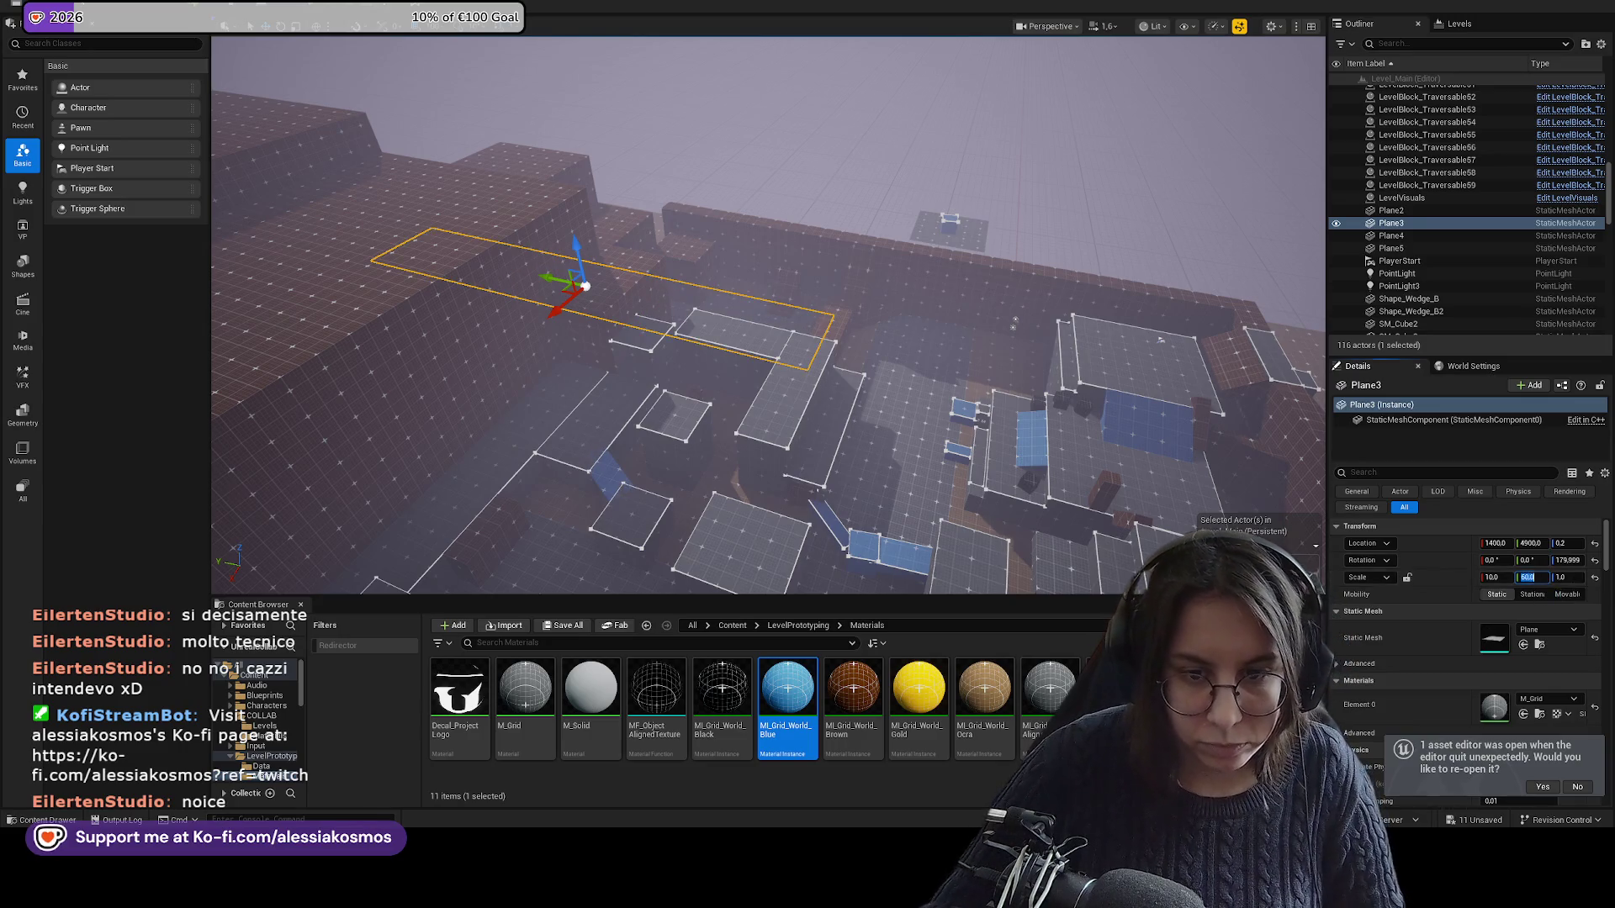
# Set Plane3's Y scale to 40 and place it at Y 3400.
pyautogui.press('w')
pyautogui.press('d')
pyautogui.moveTo(279, 292)
pyautogui.mouseDown()
pyautogui.moveTo(330, 318)
pyautogui.moveTo(300, 342)
pyautogui.mouseUp()
pyautogui.press('s')
pyautogui.press('a')
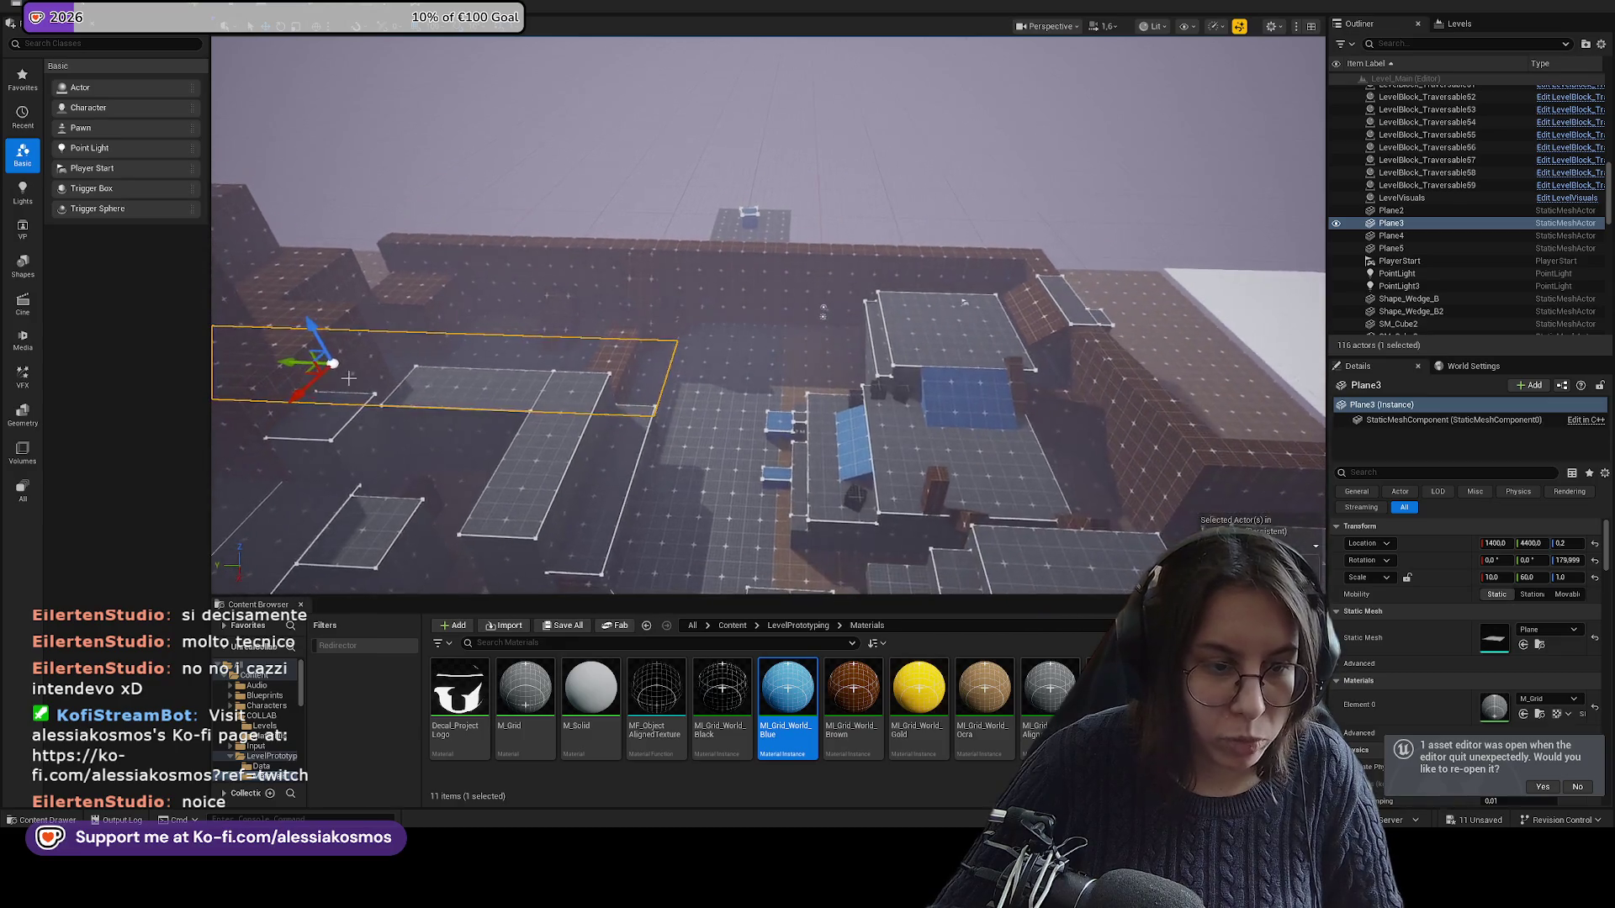
pyautogui.click(1530, 578)
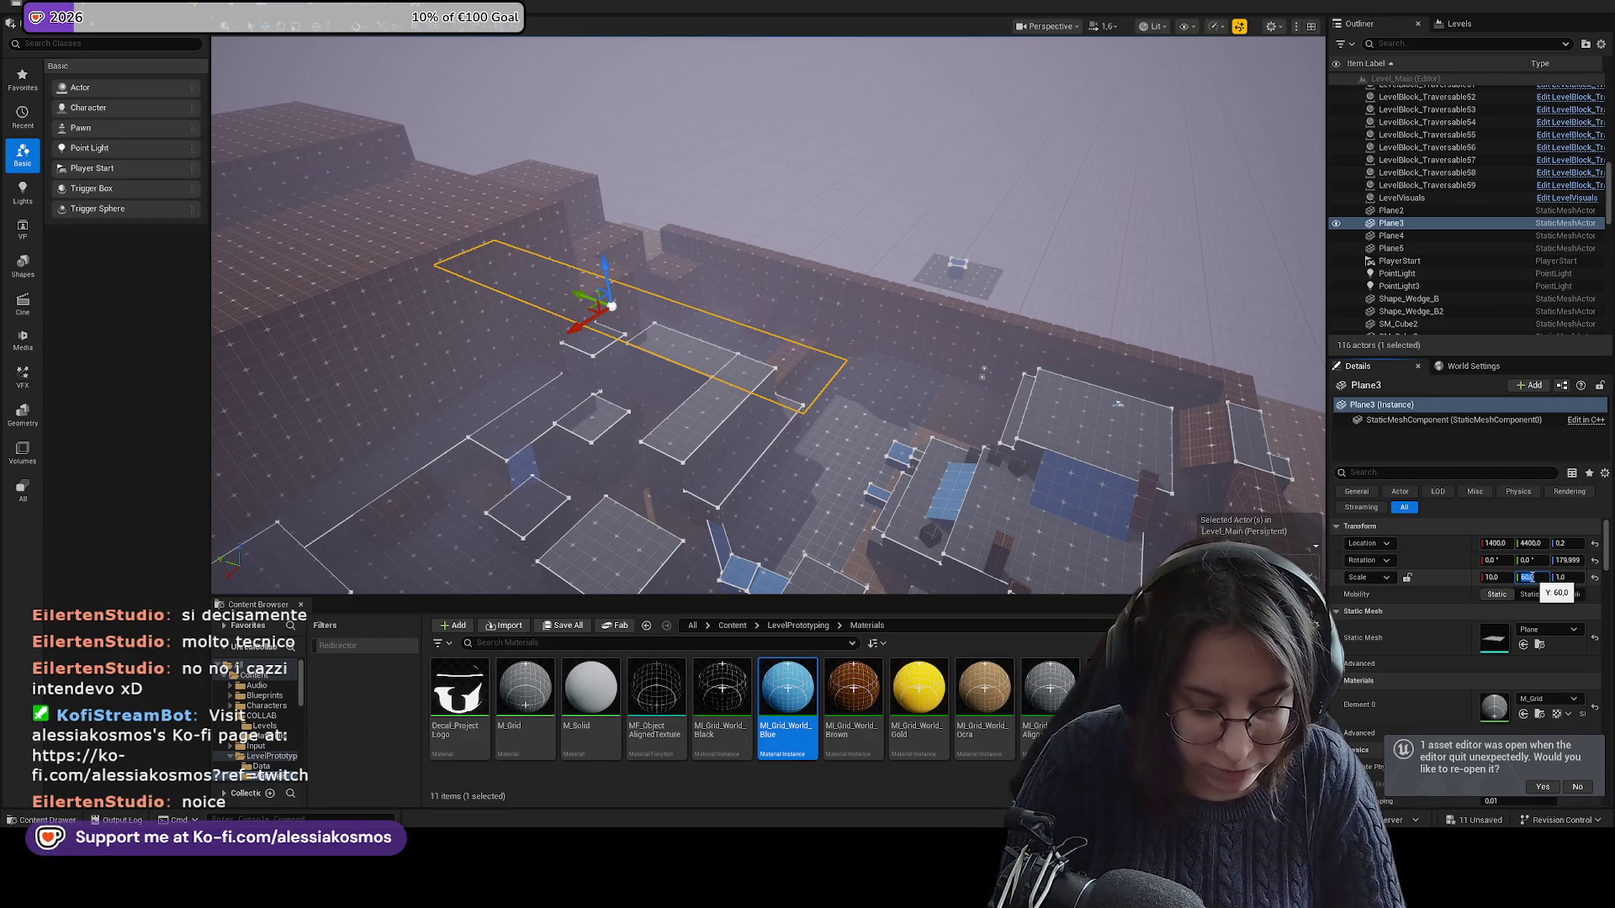
pyautogui.write('40')
pyautogui.press('Return')
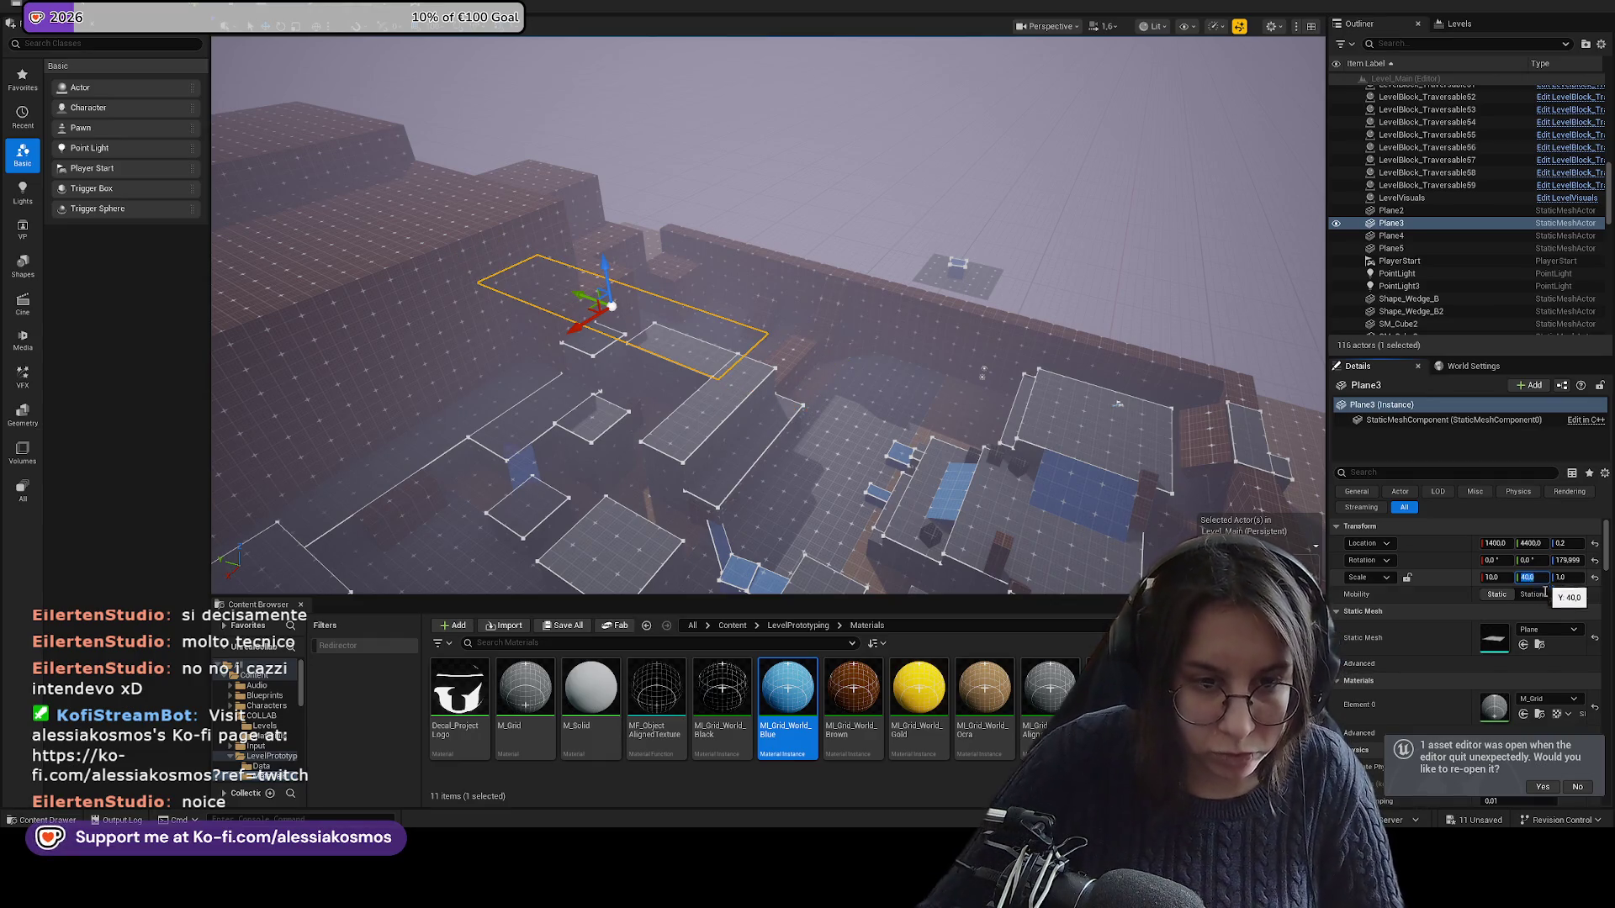
pyautogui.moveTo(583, 294)
pyautogui.mouseDown()
pyautogui.moveTo(1030, 443)
pyautogui.moveTo(1102, 484)
pyautogui.mouseUp()
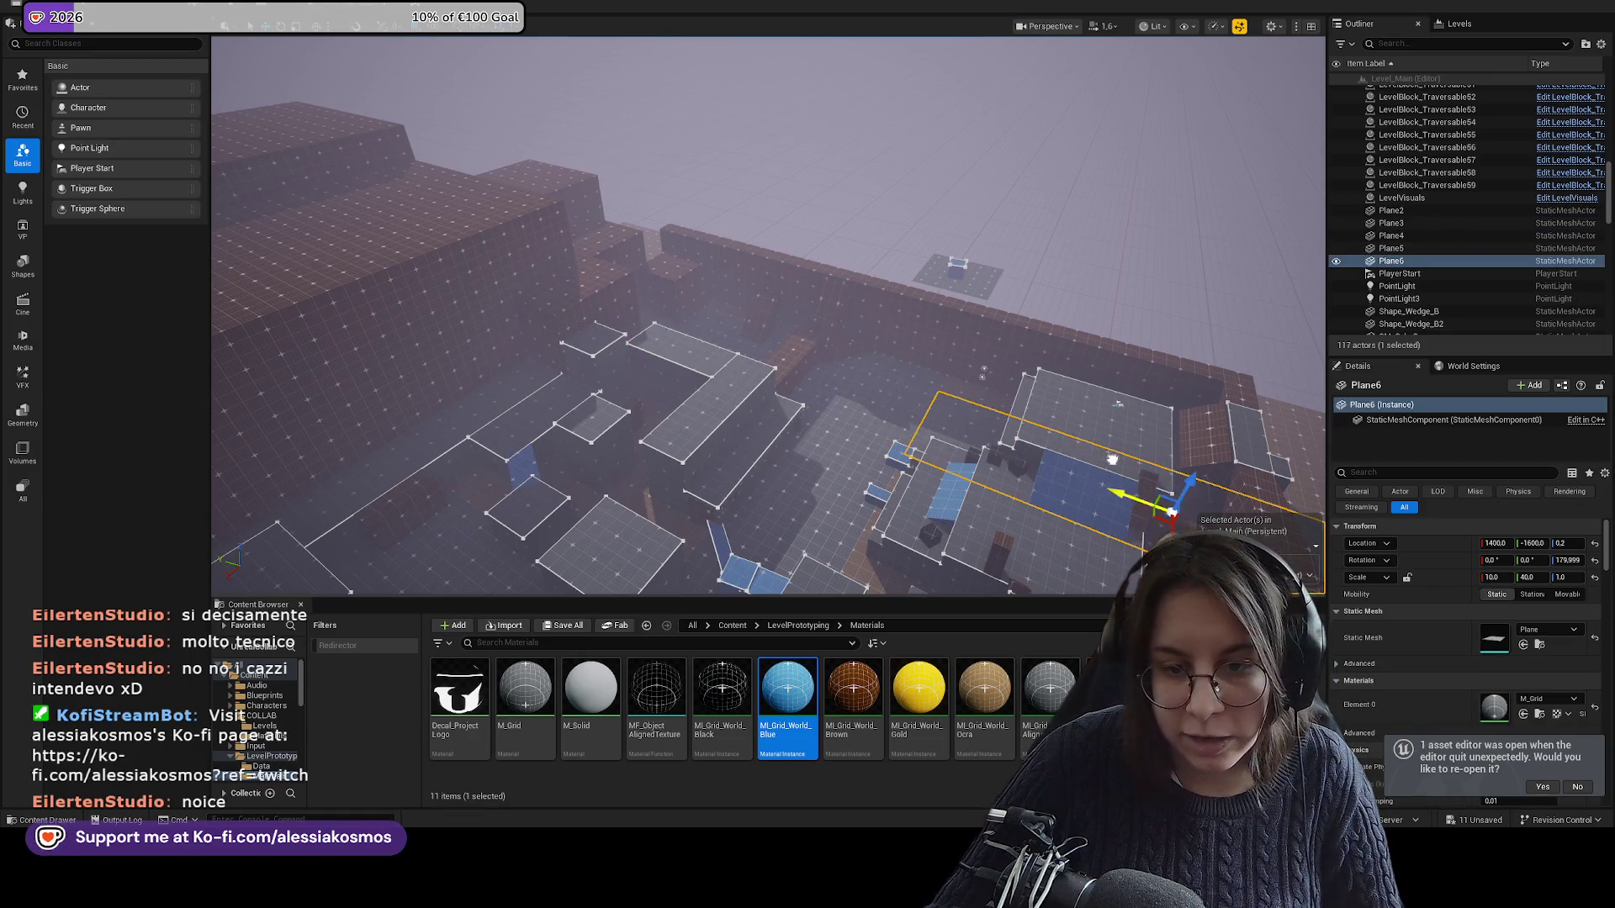
# Copy Plane3 into Plane6 at Y -1600 and fly over the level to check it.
pyautogui.press('f')
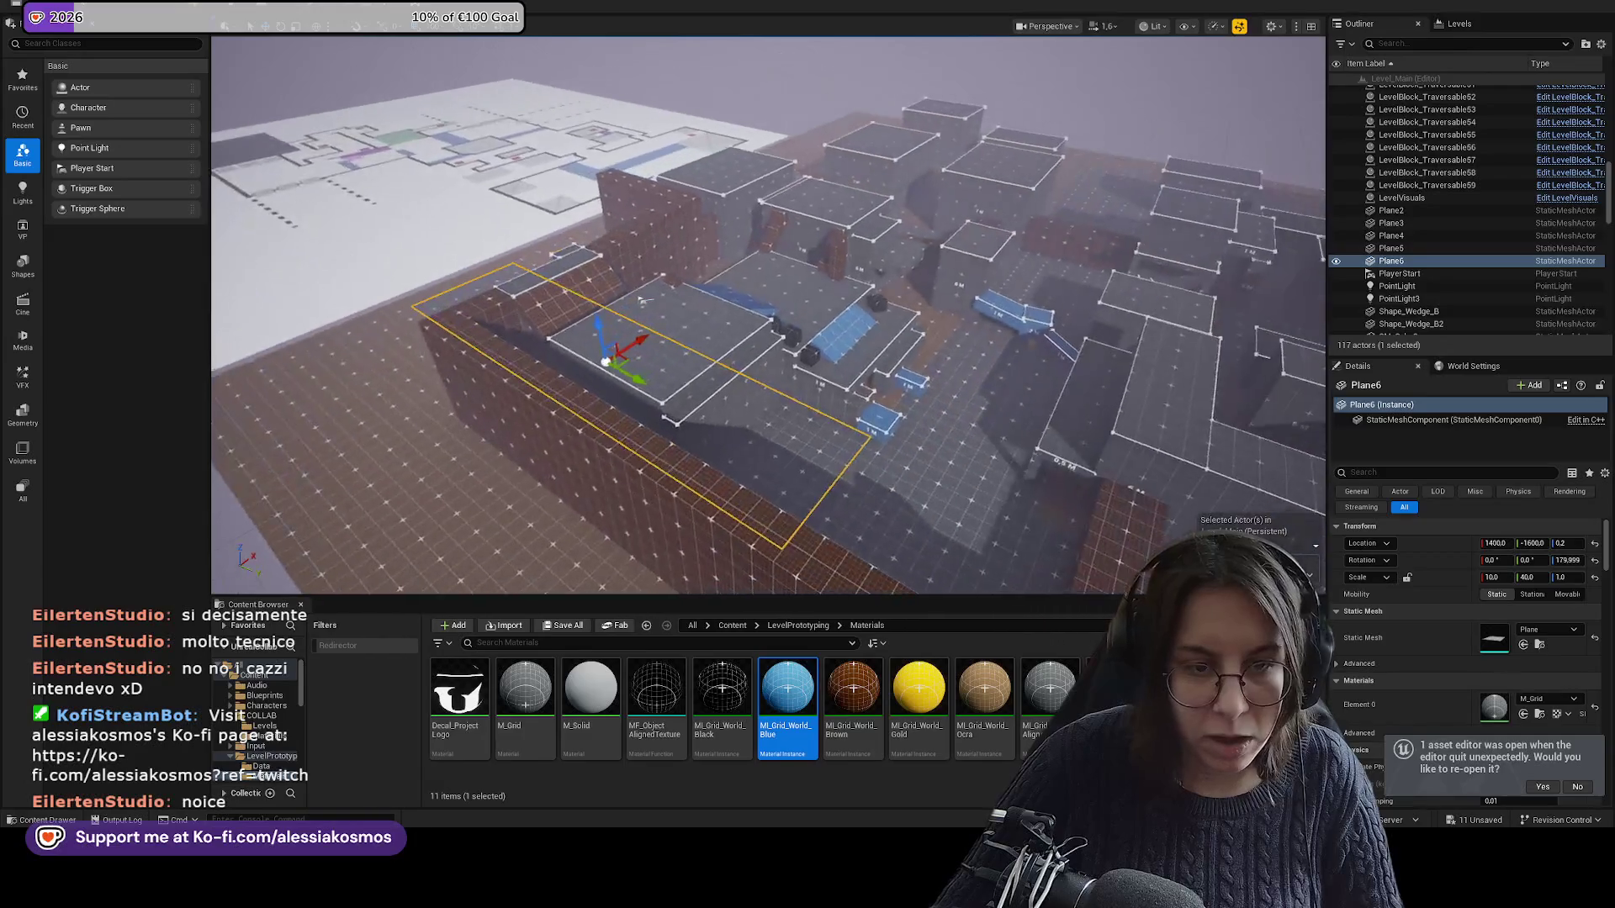
pyautogui.moveTo(579, 305); pyautogui.dragTo(1071, 508)
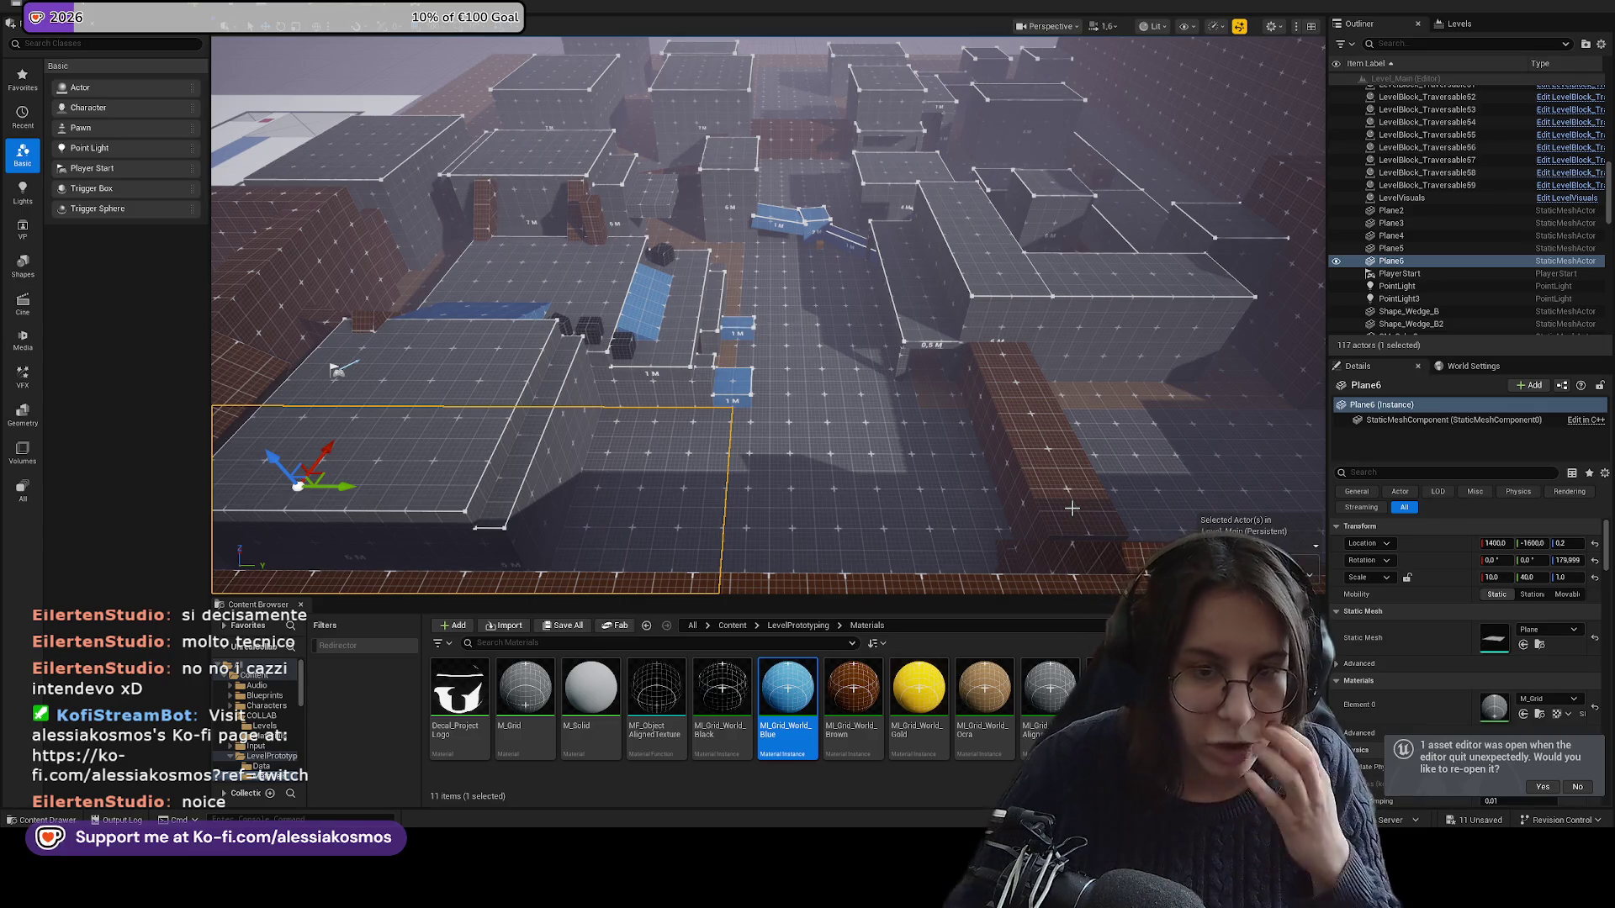
pyautogui.moveTo(861, 407); pyautogui.dragTo(861, 407)
pyautogui.press('Escape')
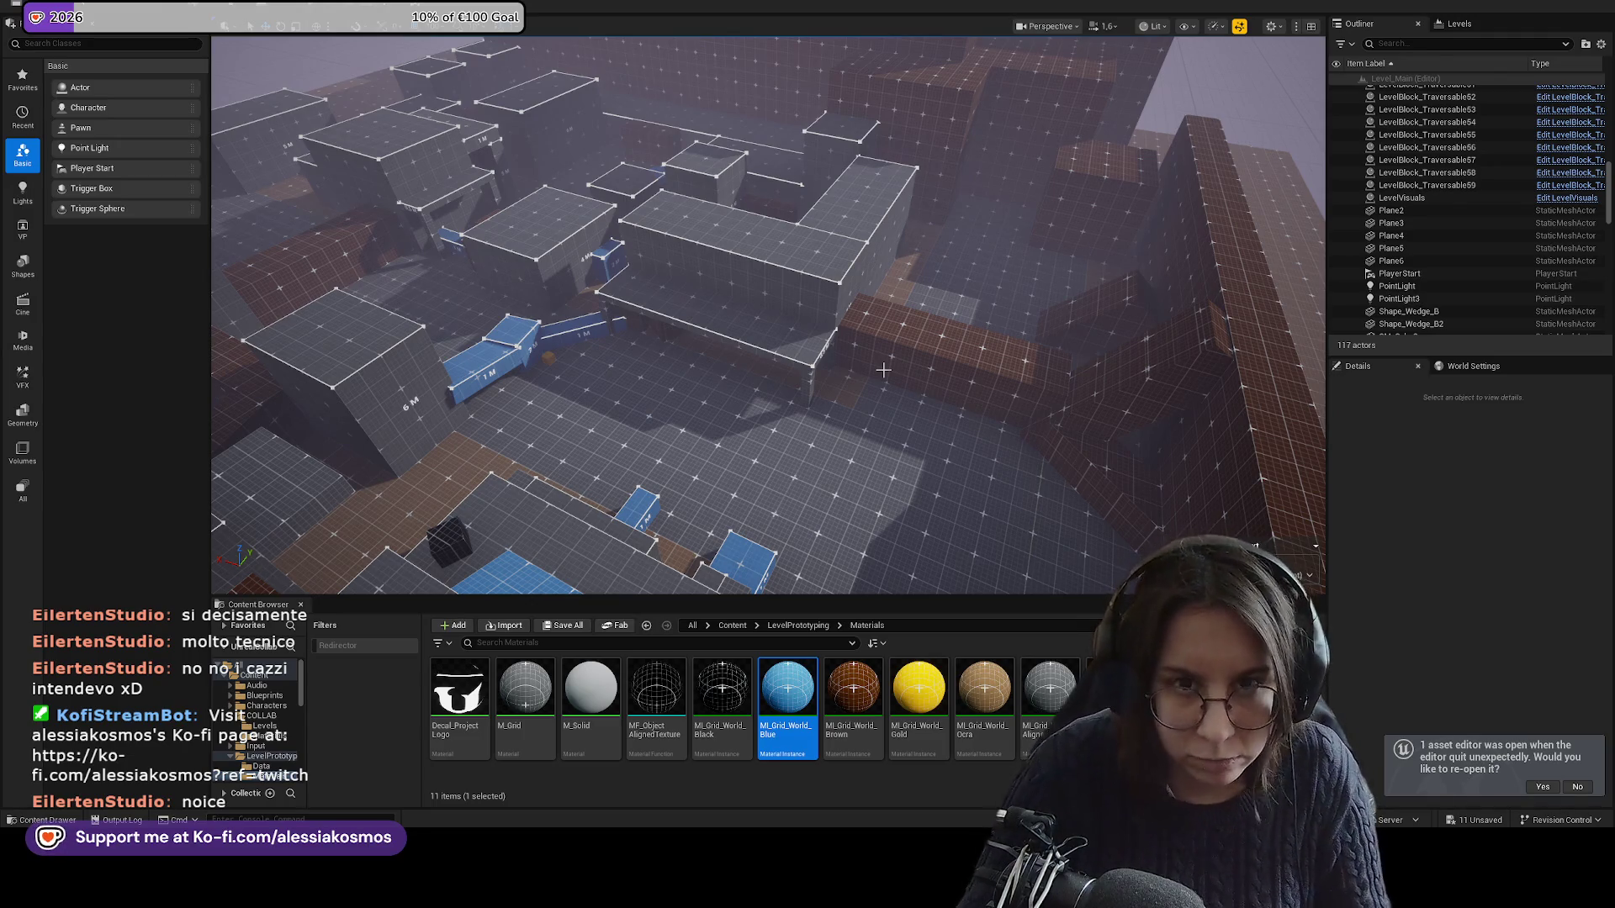
pyautogui.moveTo(911, 391)
pyautogui.mouseDown()
pyautogui.moveTo(683, 248)
pyautogui.moveTo(691, 224)
pyautogui.mouseUp()
# Reset LevelBlock_Traversable43's Z rotation to 0° and add its floor tile to the selection.
pyautogui.click(825, 259)
pyautogui.click(1594, 561)
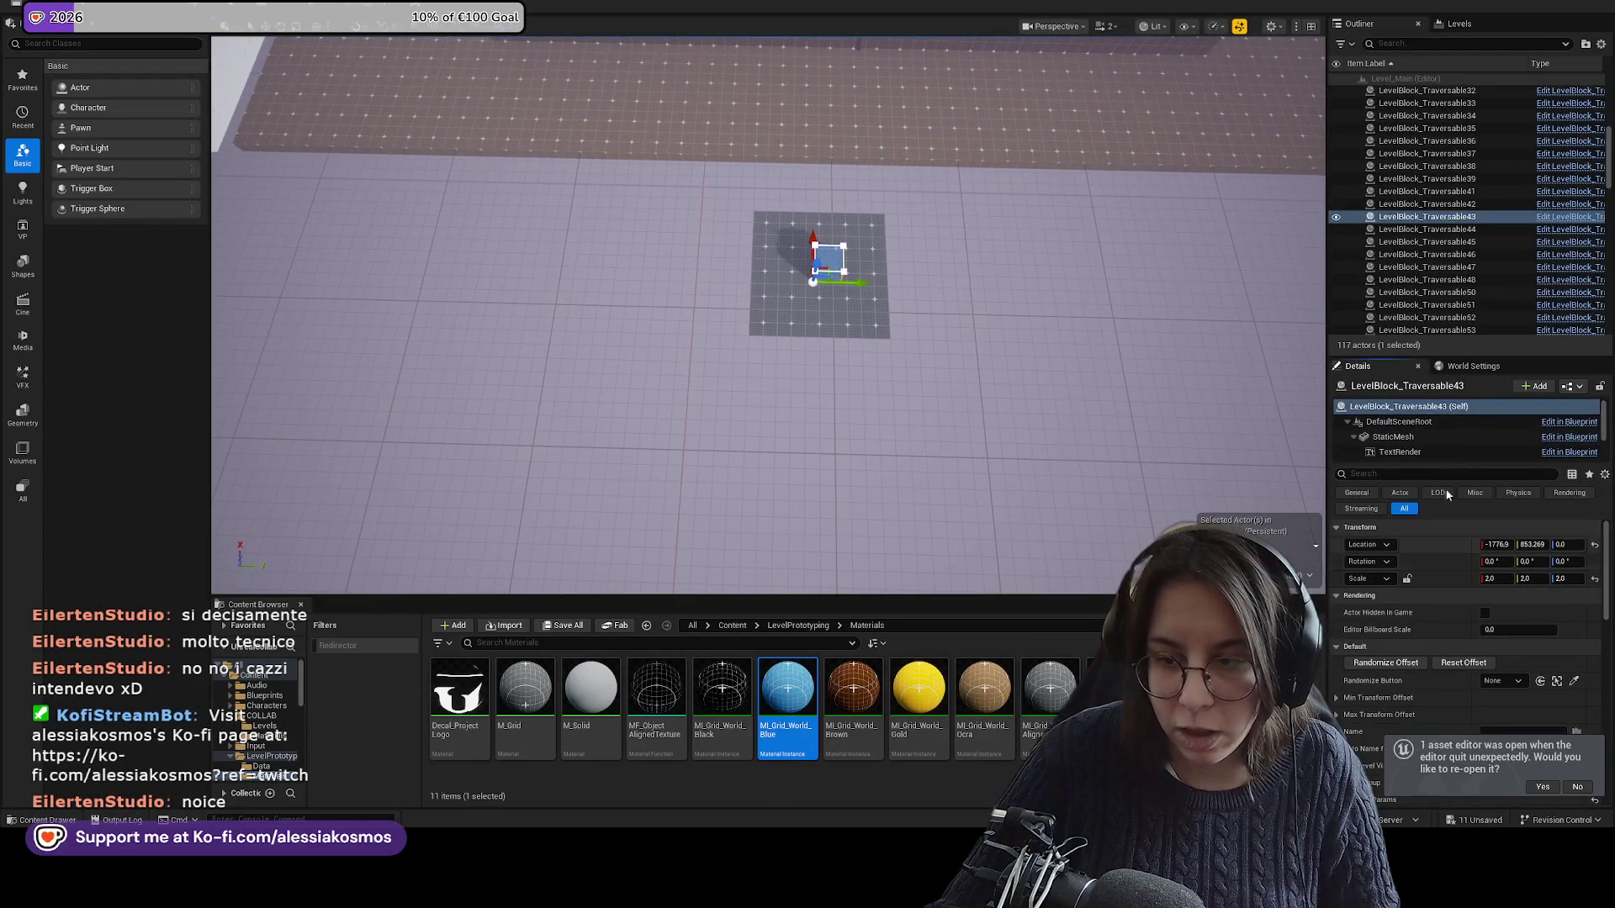
pyautogui.moveTo(911, 282); pyautogui.dragTo(911, 283)
pyautogui.keyDown('ctrl'); pyautogui.click(844, 352); pyautogui.keyUp('ctrl')
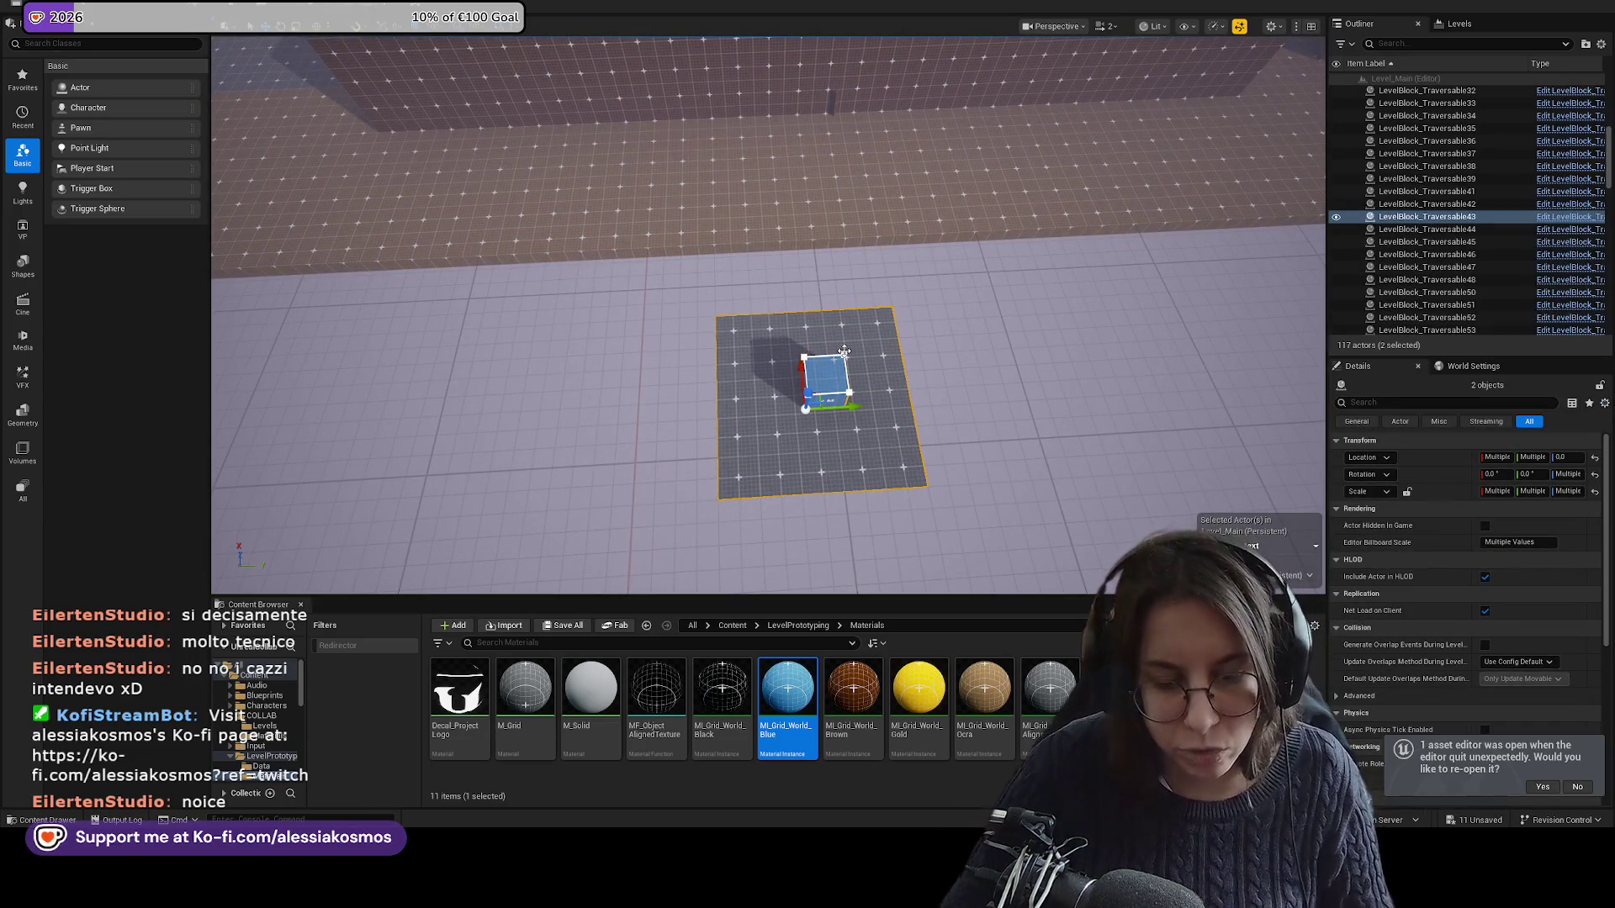
# Delete the white floor-plan reference plane.
pyautogui.scroll(-10, 844, 352)
pyautogui.scroll(10, 847, 347)
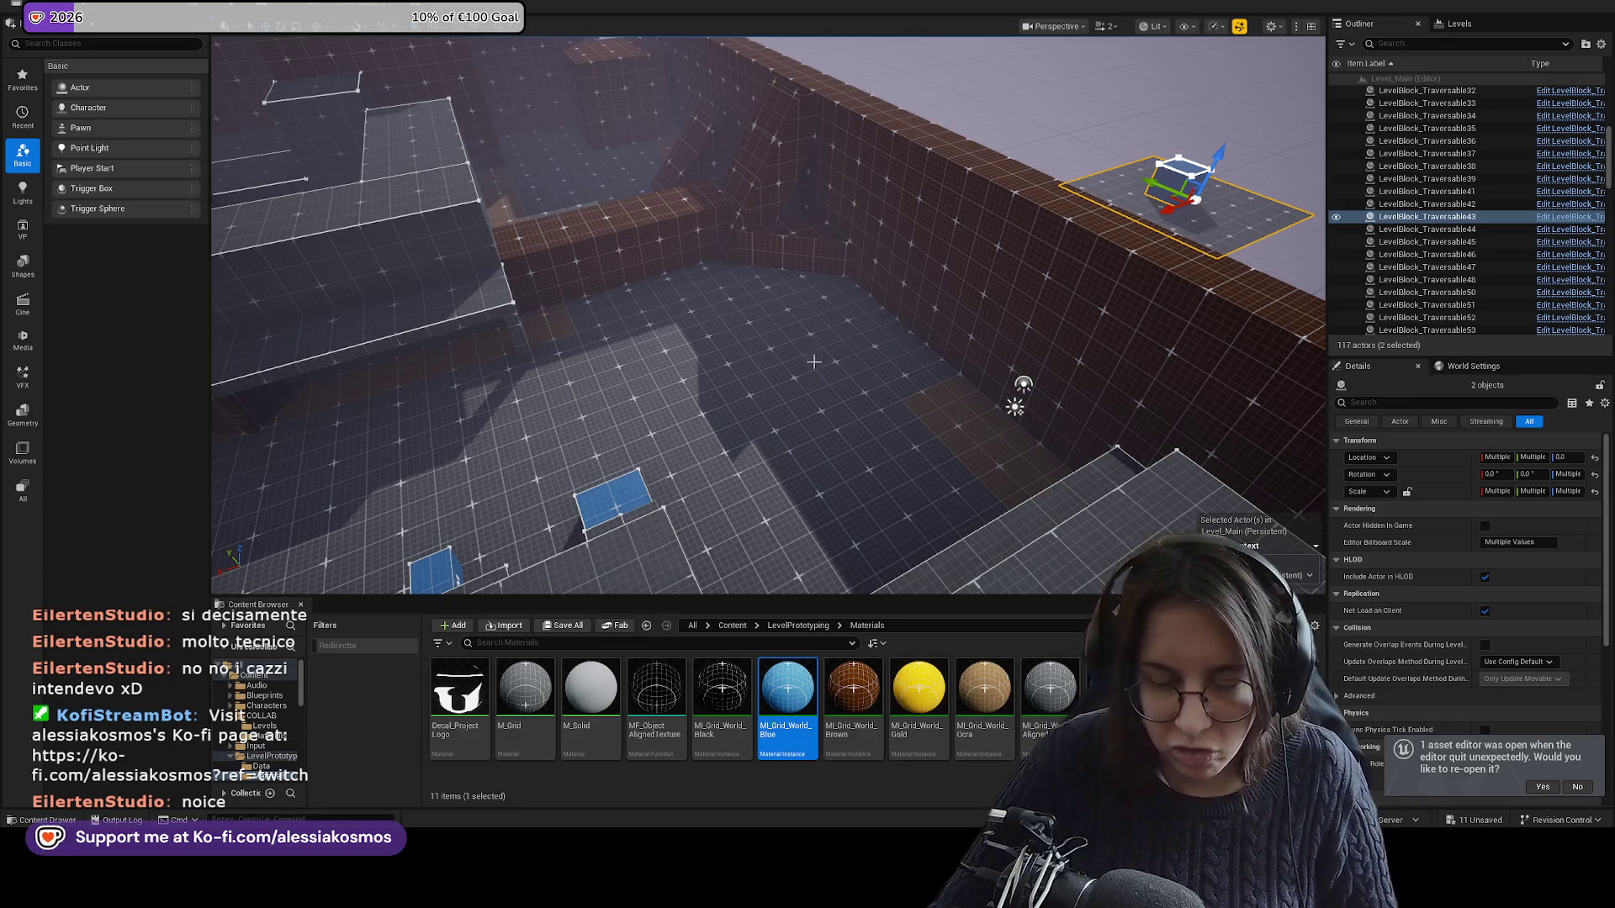
pyautogui.scroll(-10, 814, 362)
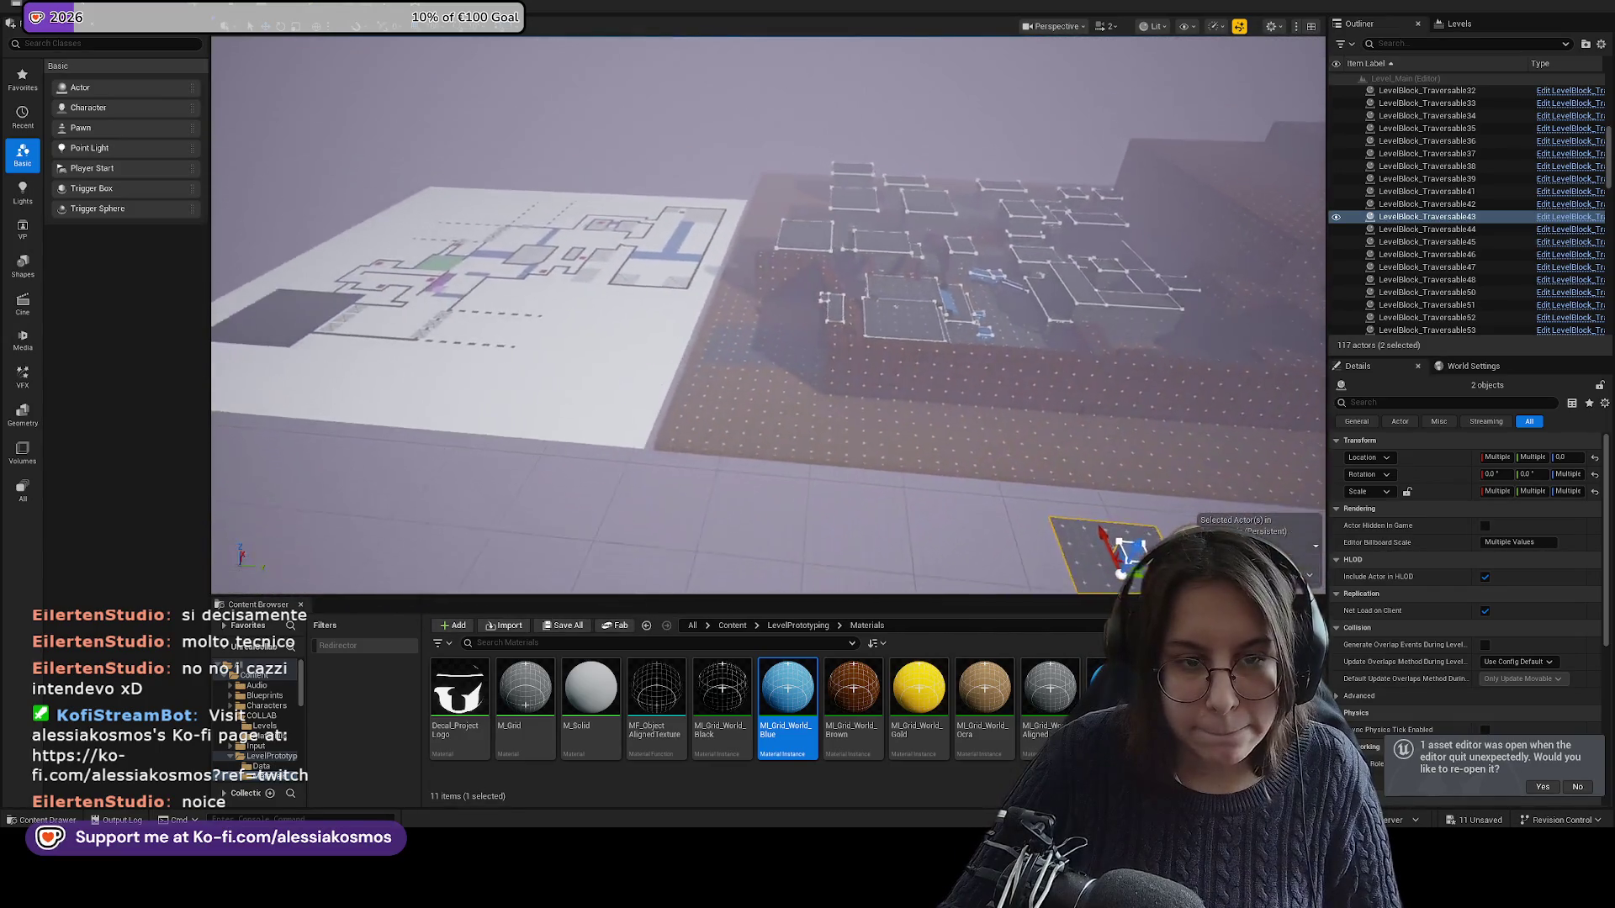
pyautogui.click(505, 261)
pyautogui.press('Delete')
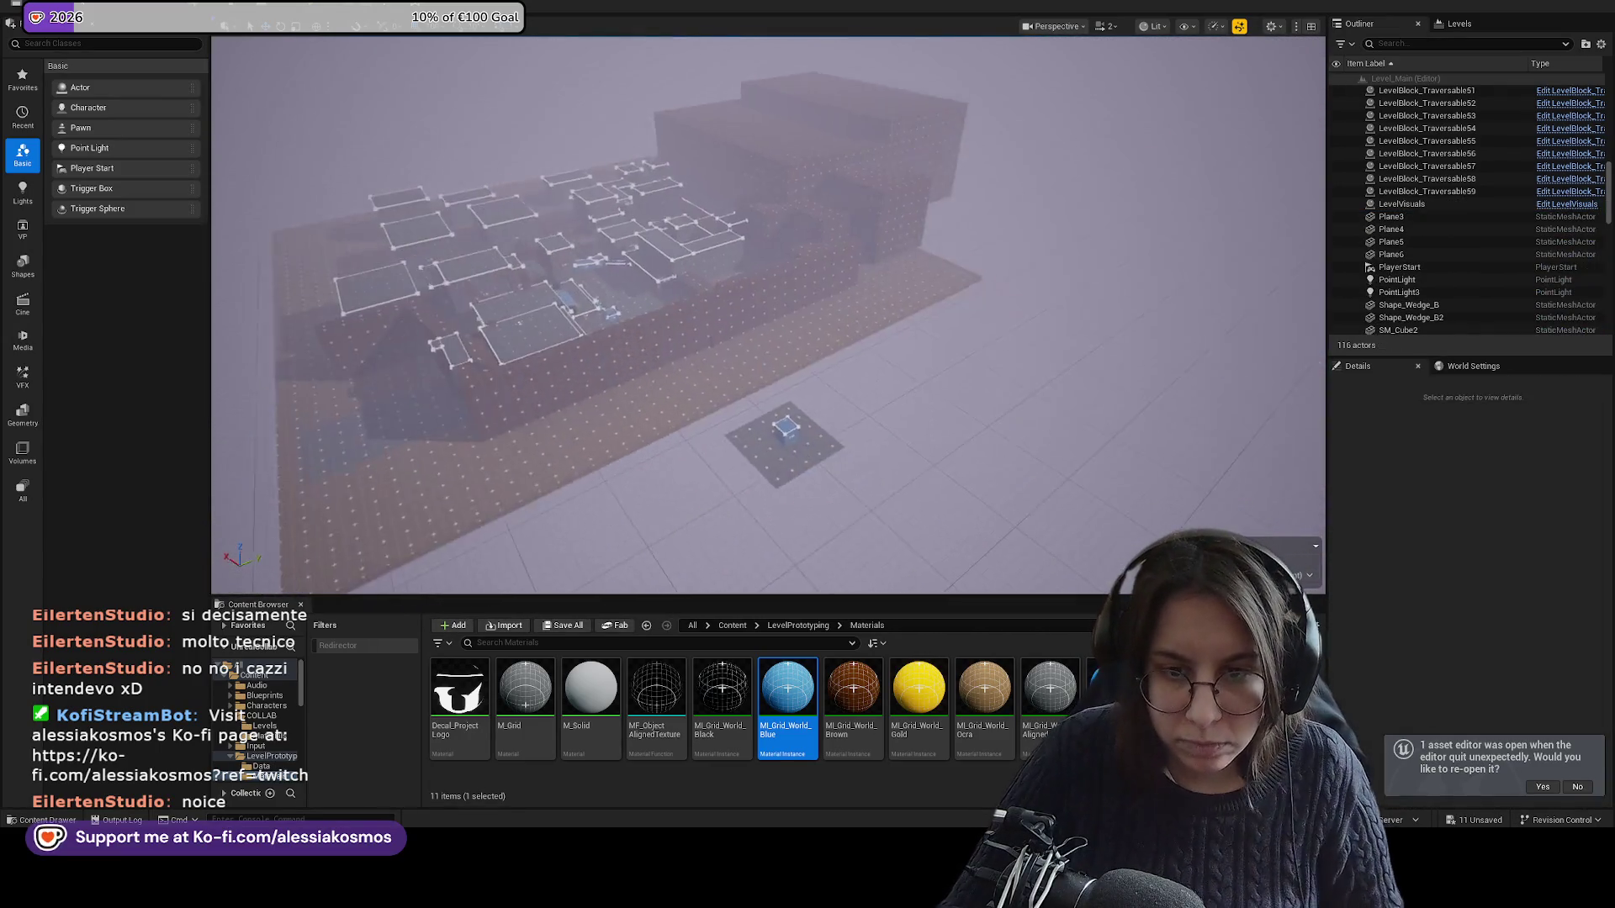
# Undo the floor-plan plane deletion and select LevelBlock_Traversable3 in the Outliner.
pyautogui.hotkey('ctrl', 'z')
pyautogui.scroll(5, 696, 212)
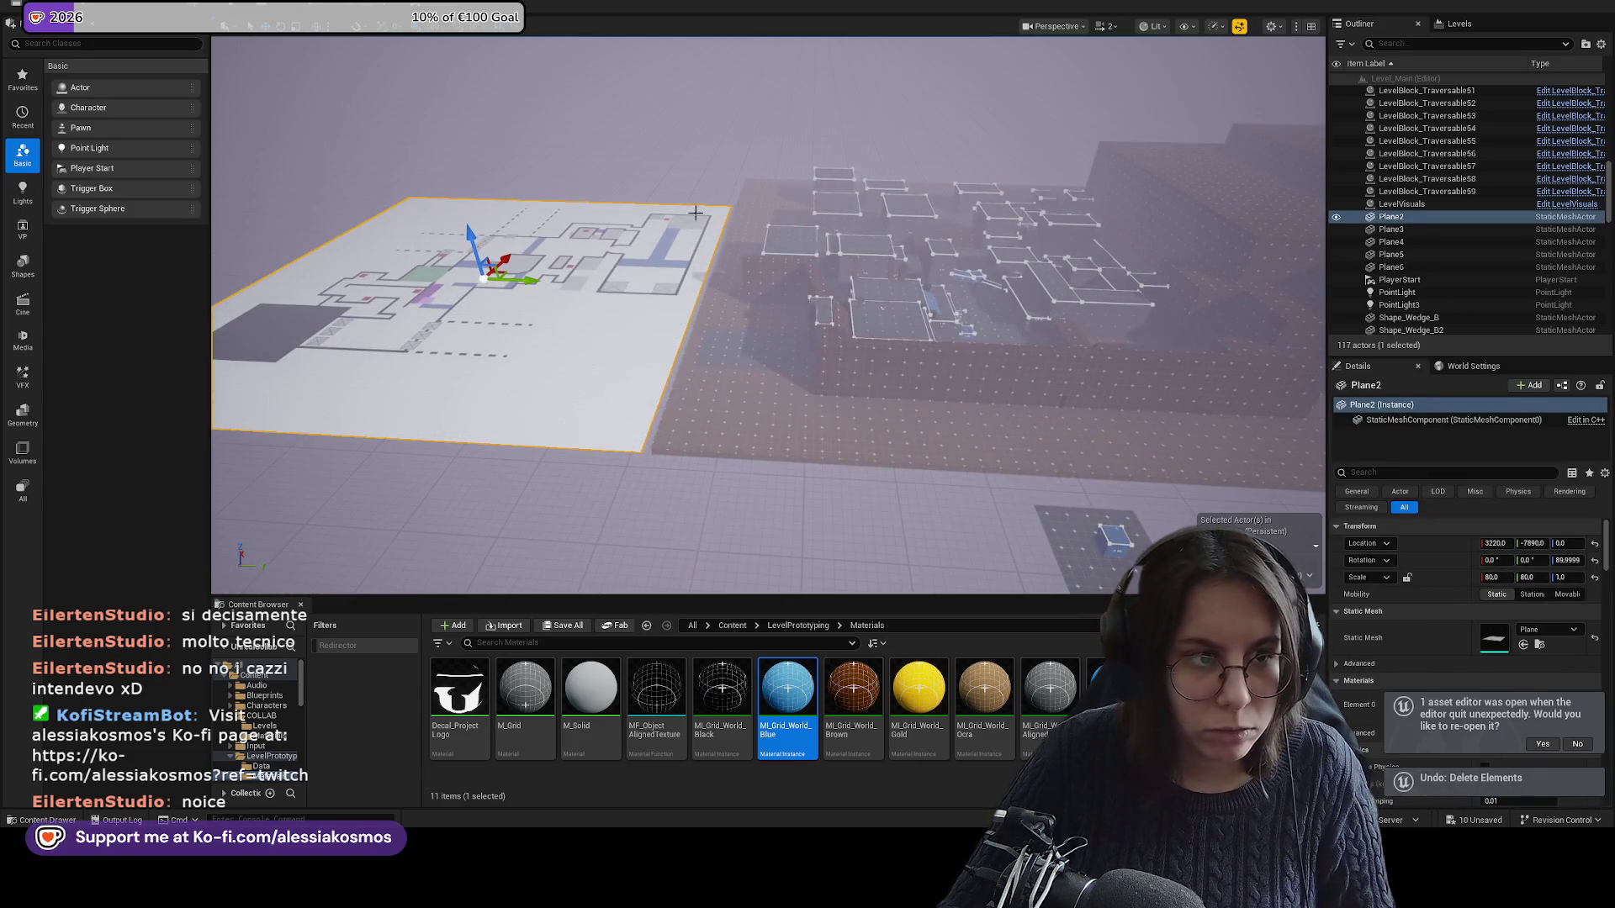
pyautogui.scroll(10, 695, 212)
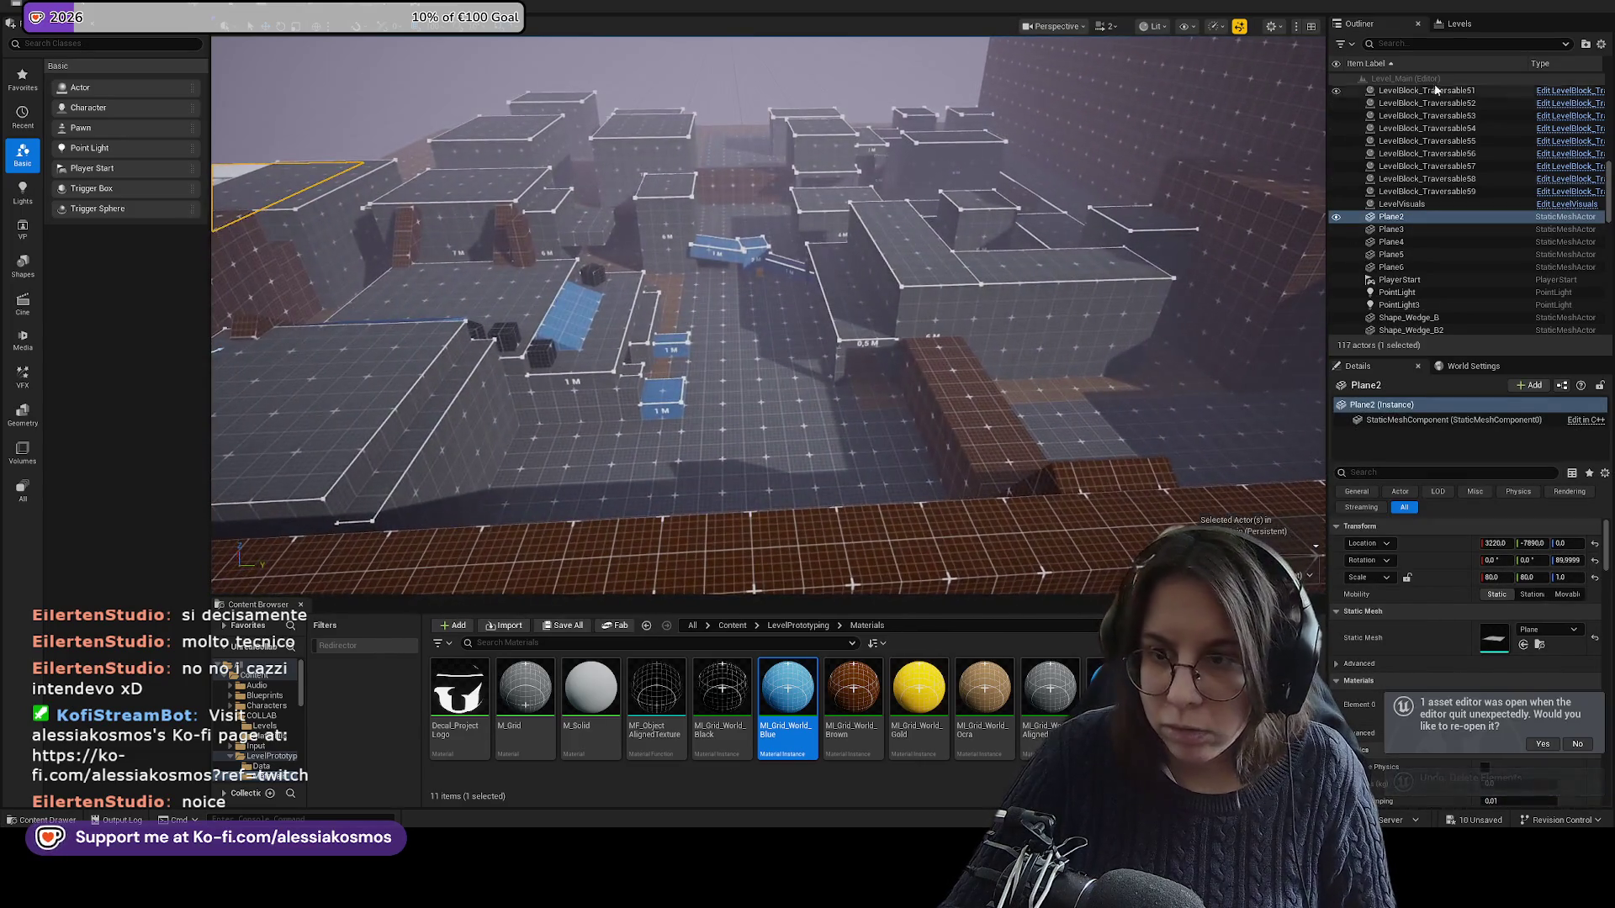
pyautogui.click(1459, 24)
pyautogui.click(1392, 25)
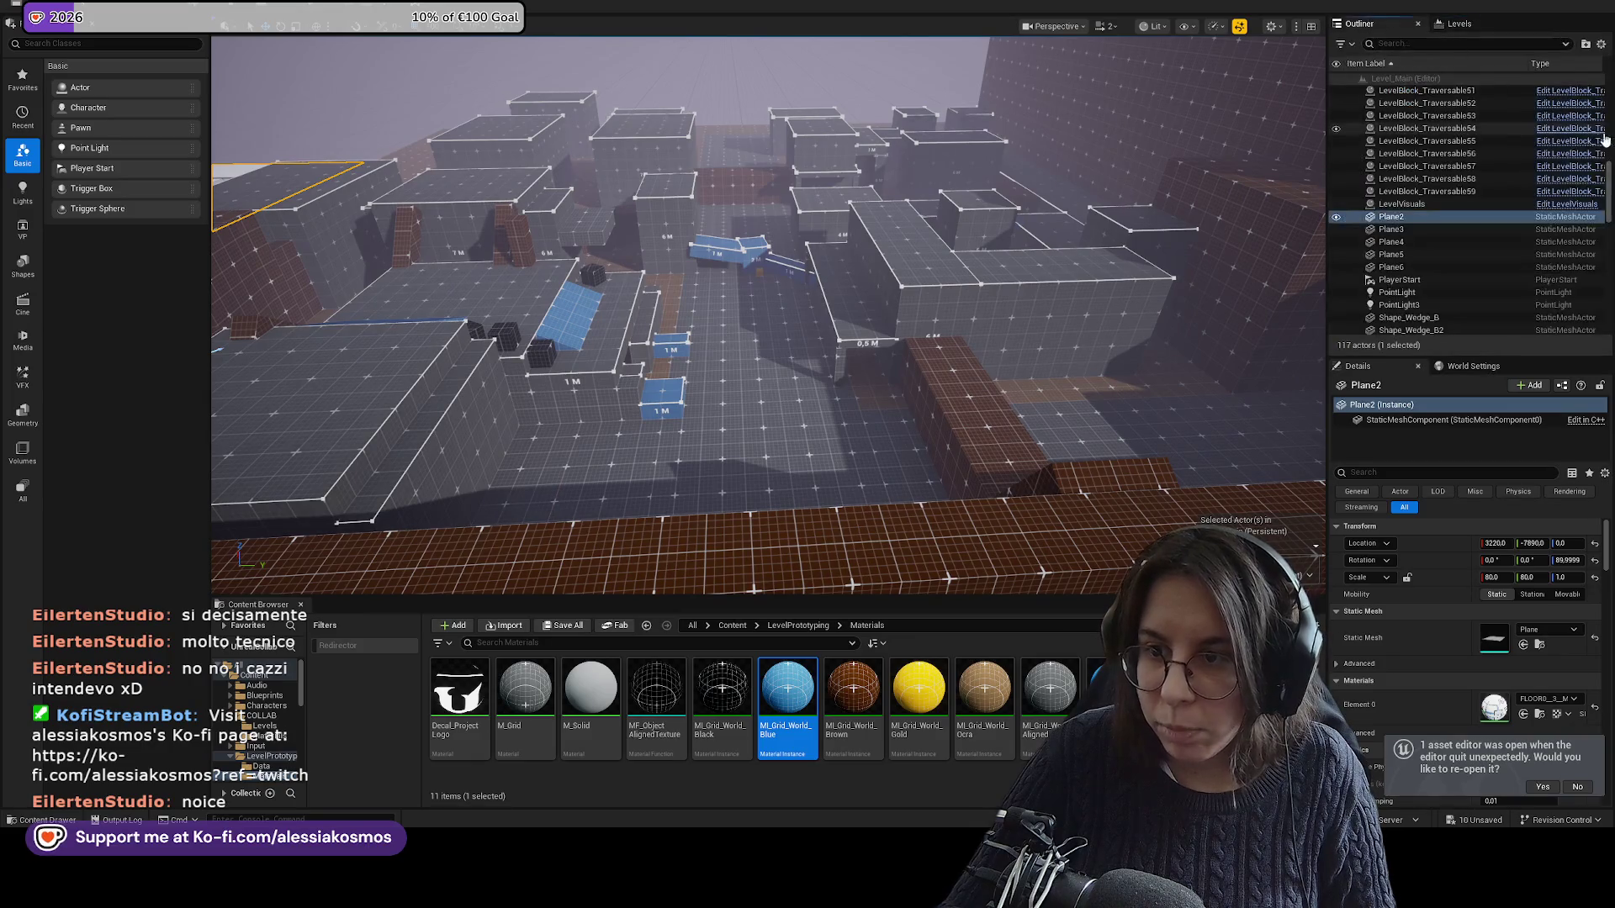
pyautogui.scroll(-5, 1601, 113)
pyautogui.scroll(5, 1601, 114)
pyautogui.click(1602, 92)
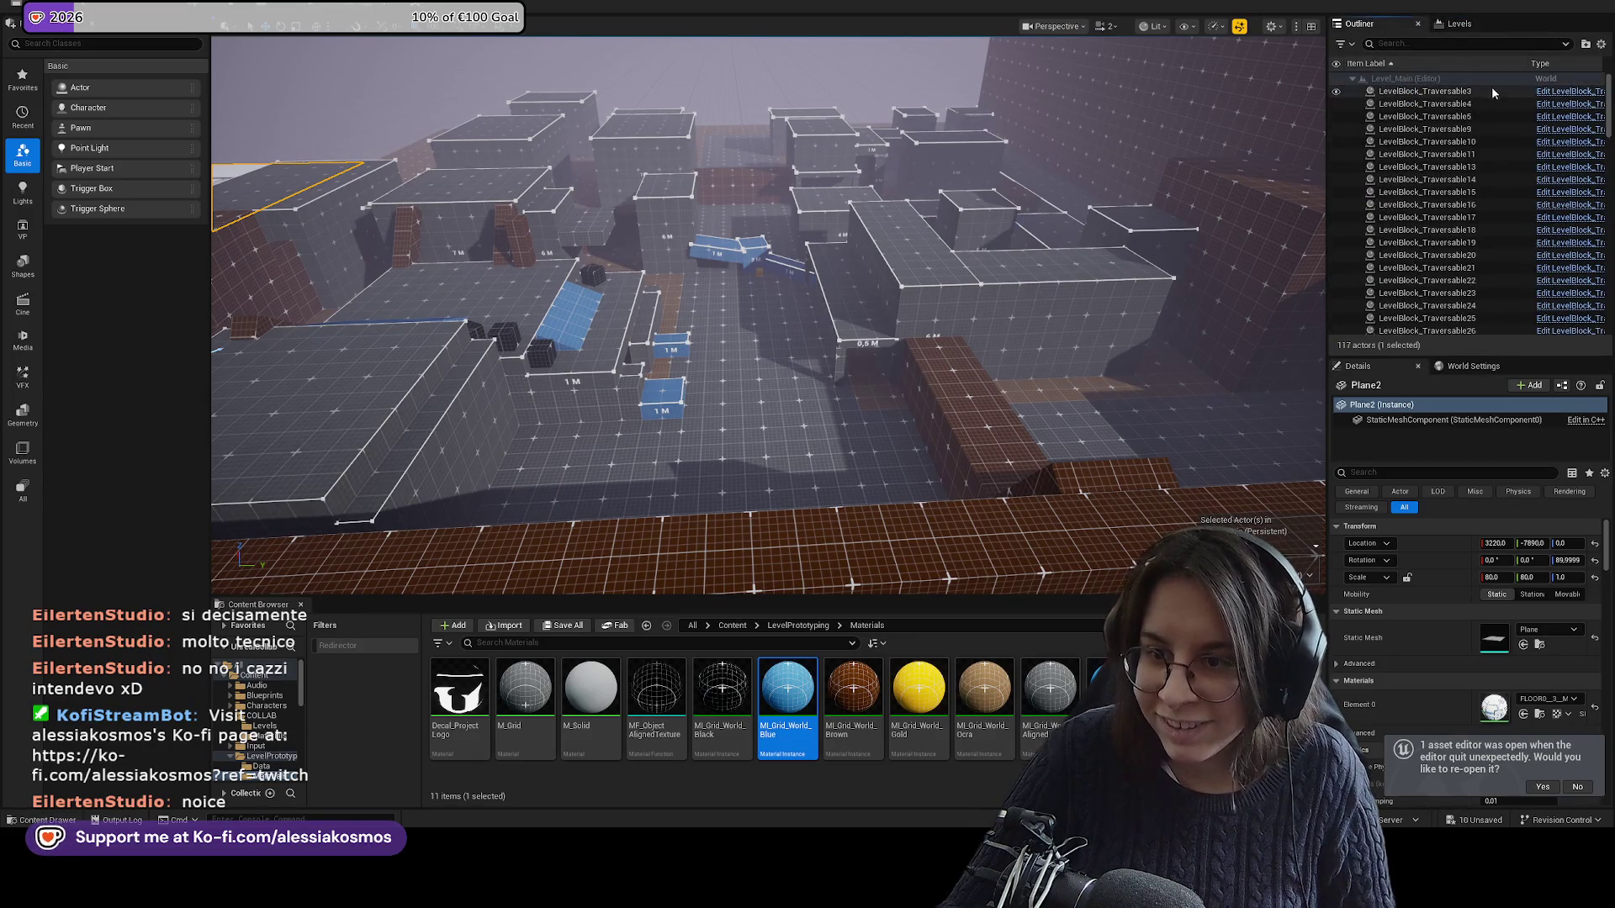
pyautogui.scroll(-10, 1608, 134)
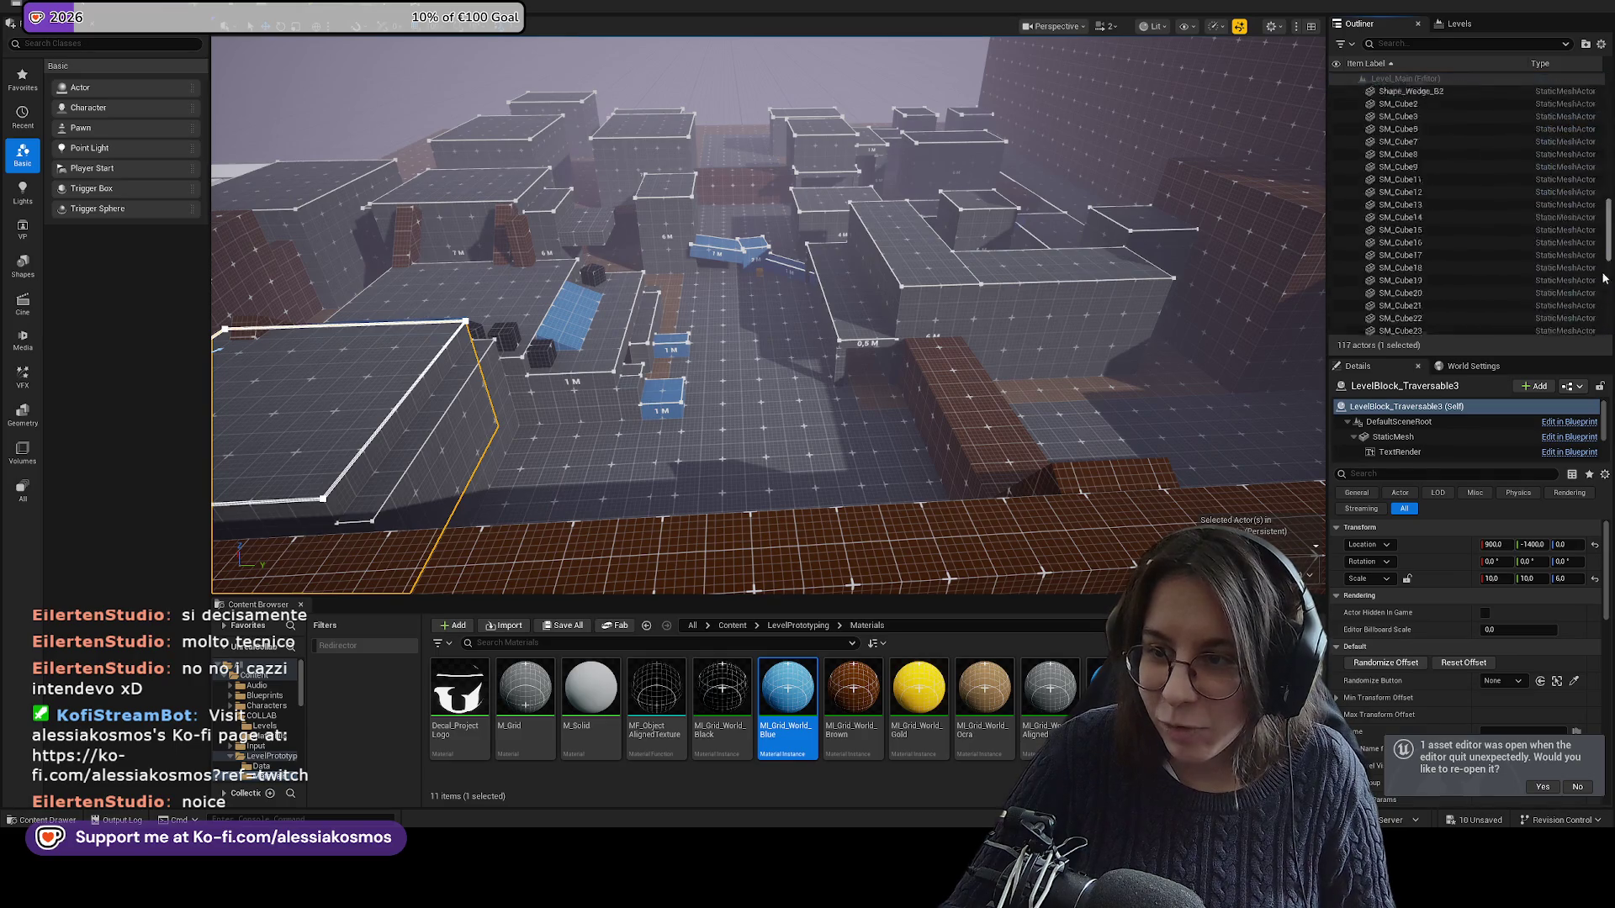
# Select all actors except PlayerStart, both point lights and LevelVisuals, then pick Sub_BLK in Levels.
pyautogui.hotkey('ctrl', 'a')
pyautogui.scroll(8, 1489, 202)
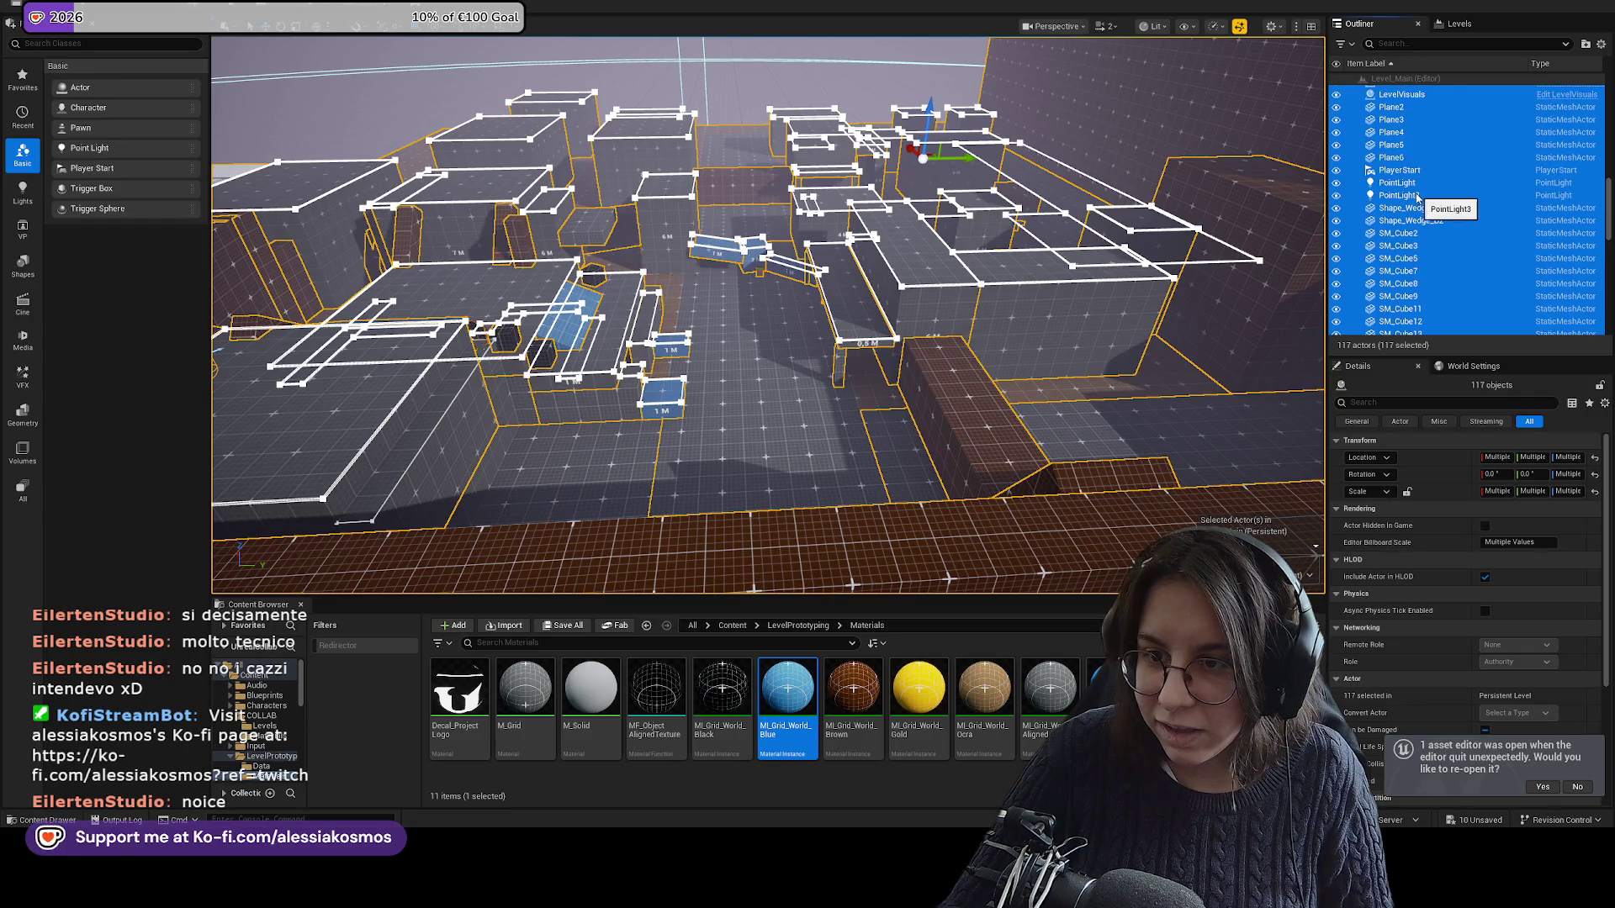
pyautogui.keyDown('ctrl'); pyautogui.click(1410, 196); pyautogui.keyUp('ctrl')
pyautogui.keyDown('ctrl'); pyautogui.click(1404, 184); pyautogui.keyUp('ctrl')
pyautogui.keyDown('ctrl'); pyautogui.click(1416, 172); pyautogui.keyUp('ctrl')
pyautogui.scroll(5, 1415, 176)
pyautogui.keyDown('ctrl'); pyautogui.click(1401, 275); pyautogui.keyUp('ctrl')
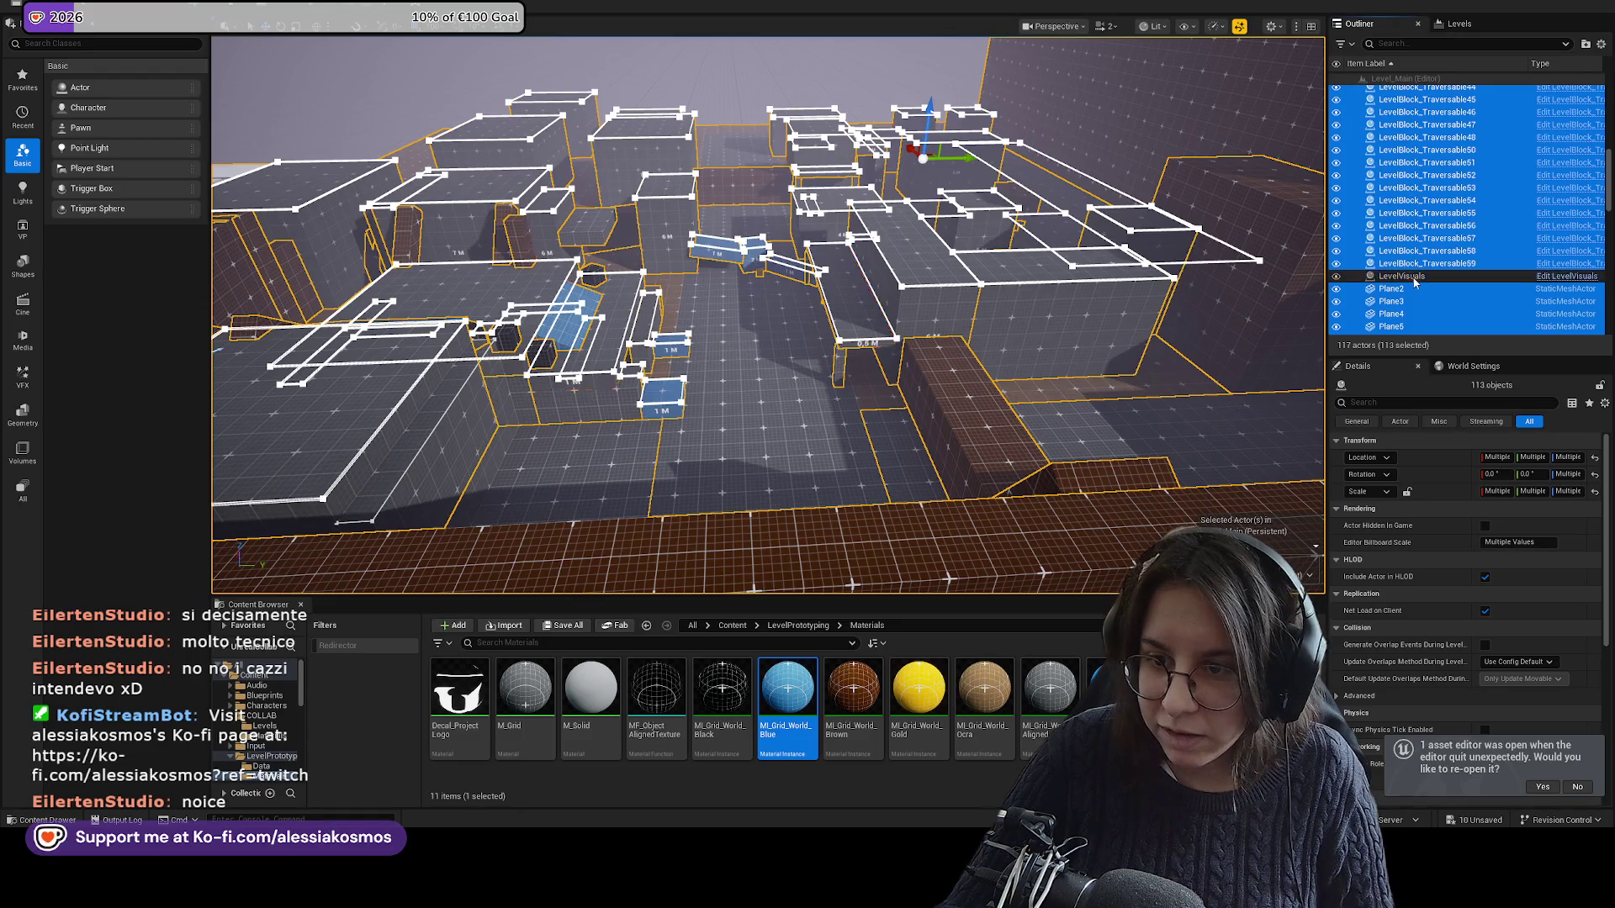
pyautogui.click(1449, 23)
pyautogui.click(1398, 100)
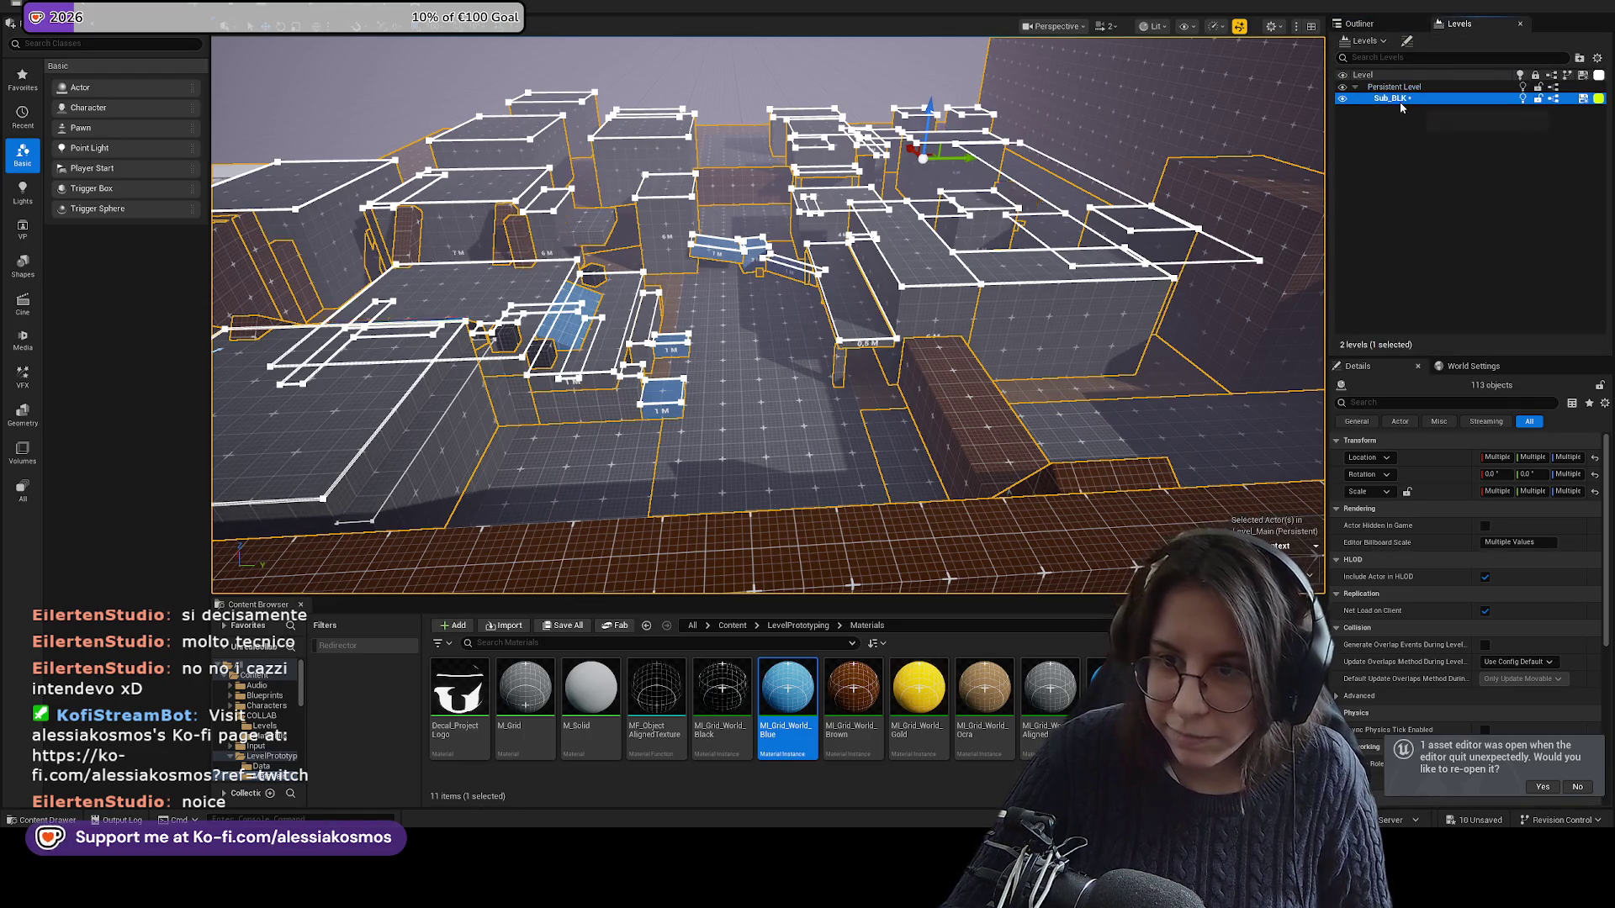
# Move the selected actors into Sub_BLK, then save from the Persistent Level.
pyautogui.doubleClick(1400, 102)
pyautogui.click(1412, 91)
pyautogui.hotkey('ctrl', 's')
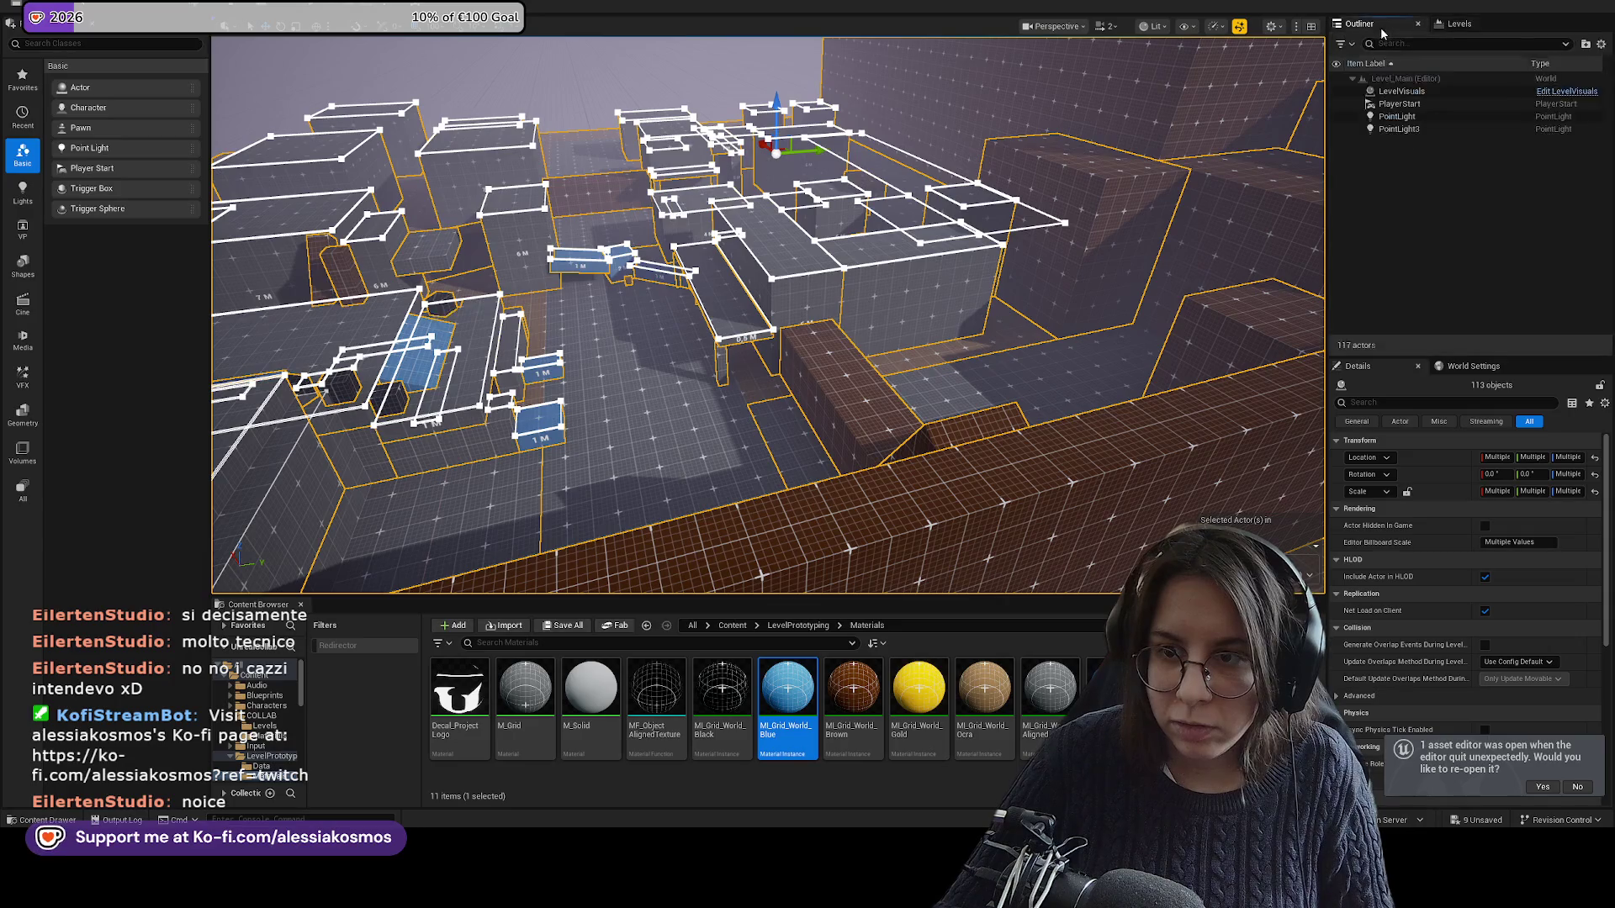
# Move floor strip Plane5 along Y to -600 with a Y scale of 20.
pyautogui.moveTo(978, 349); pyautogui.dragTo(802, 400)
pyautogui.click(892, 257)
pyautogui.moveTo(892, 256)
pyautogui.mouseDown()
pyautogui.moveTo(434, 269)
pyautogui.moveTo(221, 235)
pyautogui.moveTo(289, 259)
pyautogui.moveTo(259, 267)
pyautogui.mouseUp()
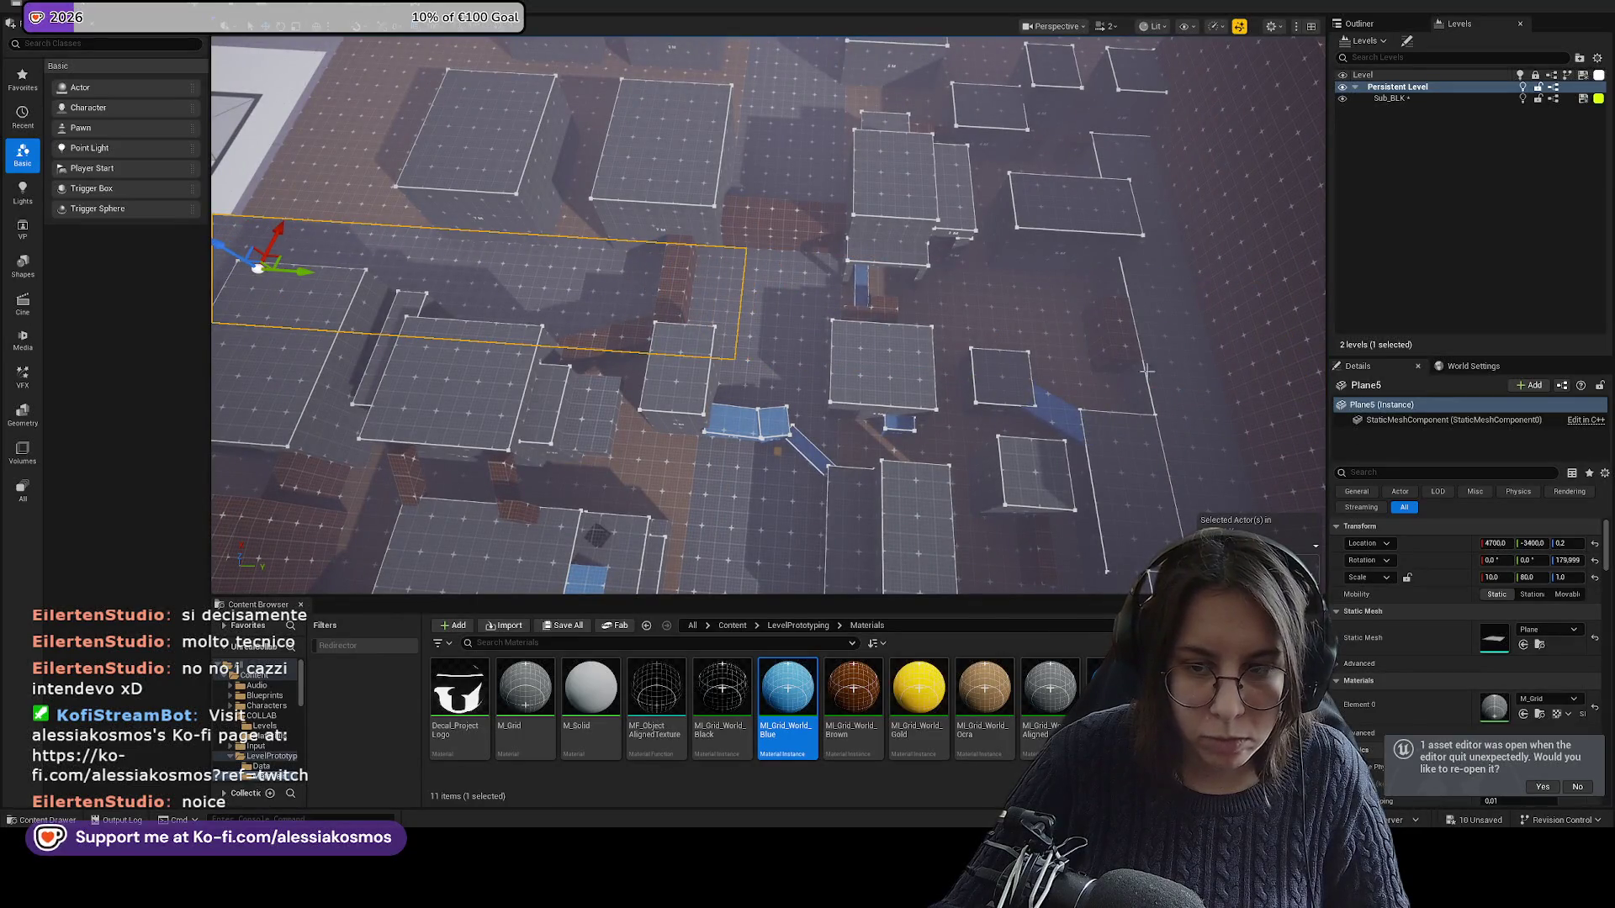
pyautogui.write('0')
pyautogui.press('Return')
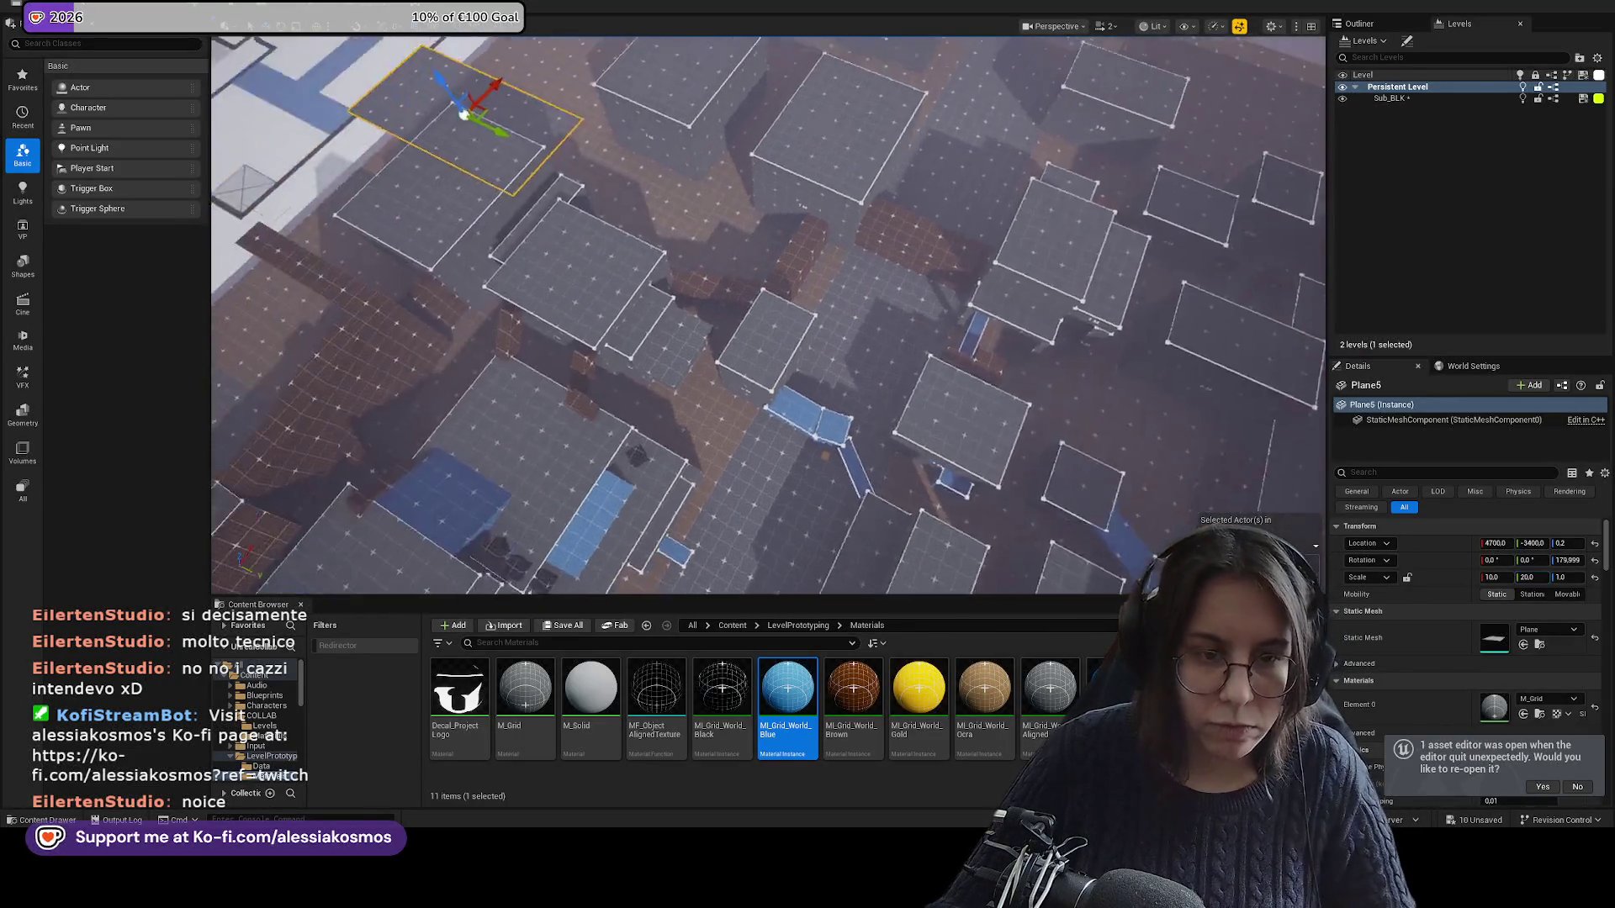
pyautogui.moveTo(516, 159)
pyautogui.mouseDown()
pyautogui.moveTo(715, 252)
pyautogui.moveTo(760, 319)
pyautogui.moveTo(820, 328)
pyautogui.moveTo(498, 347)
pyautogui.moveTo(935, 257)
pyautogui.mouseUp()
# Duplicate Plane5 as Plane7, then widen Plane5 to Y scale 40 at Y -1600.
pyautogui.hotkey('ctrl', 'z')
pyautogui.moveTo(569, 317)
pyautogui.keyDown('alt'); pyautogui.mouseDown()
pyautogui.moveTo(976, 313)
pyautogui.moveTo(947, 315)
pyautogui.moveTo(959, 328)
pyautogui.mouseUp(); pyautogui.keyUp('alt')
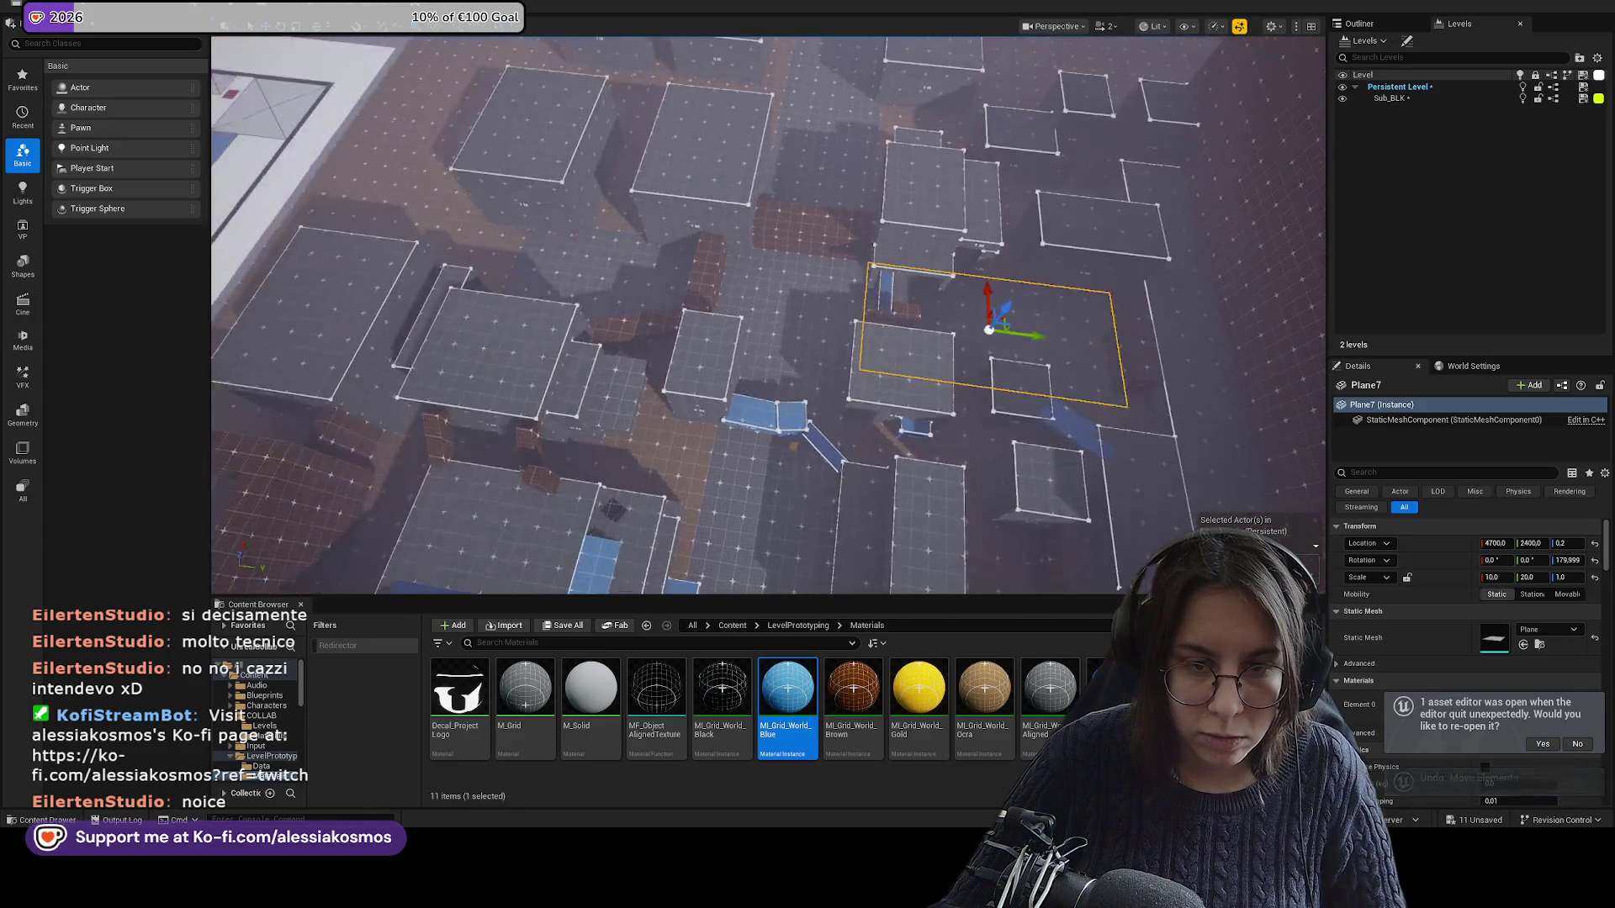
pyautogui.click(799, 307)
pyautogui.moveTo(703, 308); pyautogui.dragTo(639, 308)
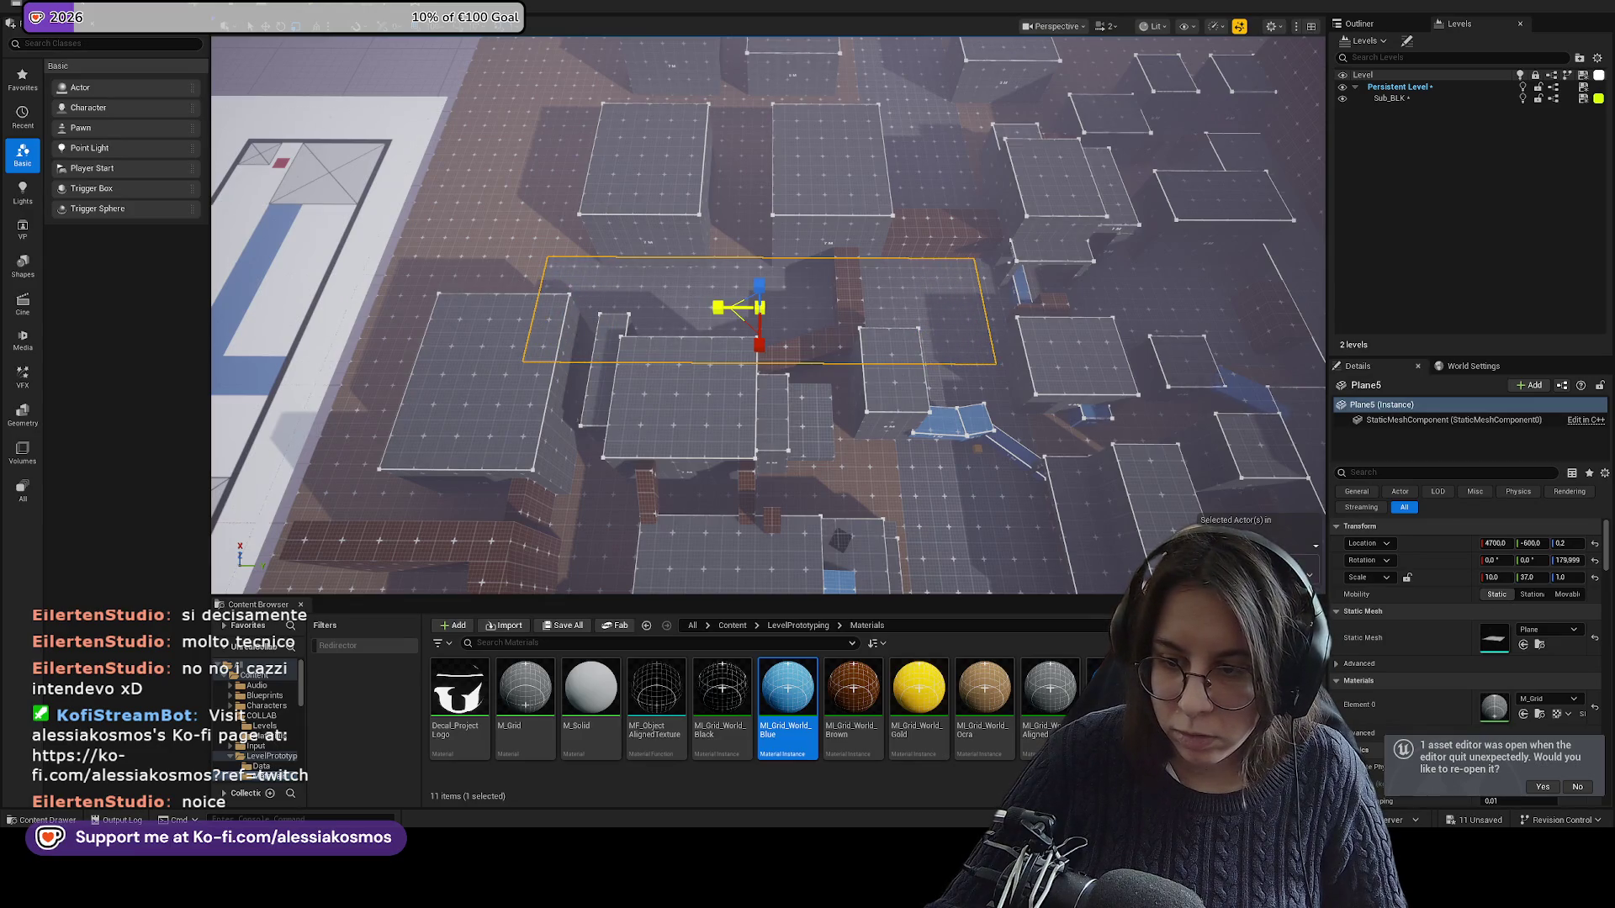
pyautogui.moveTo(808, 307)
pyautogui.mouseDown()
pyautogui.moveTo(606, 307)
pyautogui.moveTo(680, 308)
pyautogui.mouseUp()
pyautogui.moveTo(336, 303)
pyautogui.mouseDown()
pyautogui.moveTo(546, 303)
pyautogui.moveTo(336, 303)
pyautogui.moveTo(471, 345)
pyautogui.moveTo(488, 399)
pyautogui.mouseUp()
pyautogui.press('Escape')
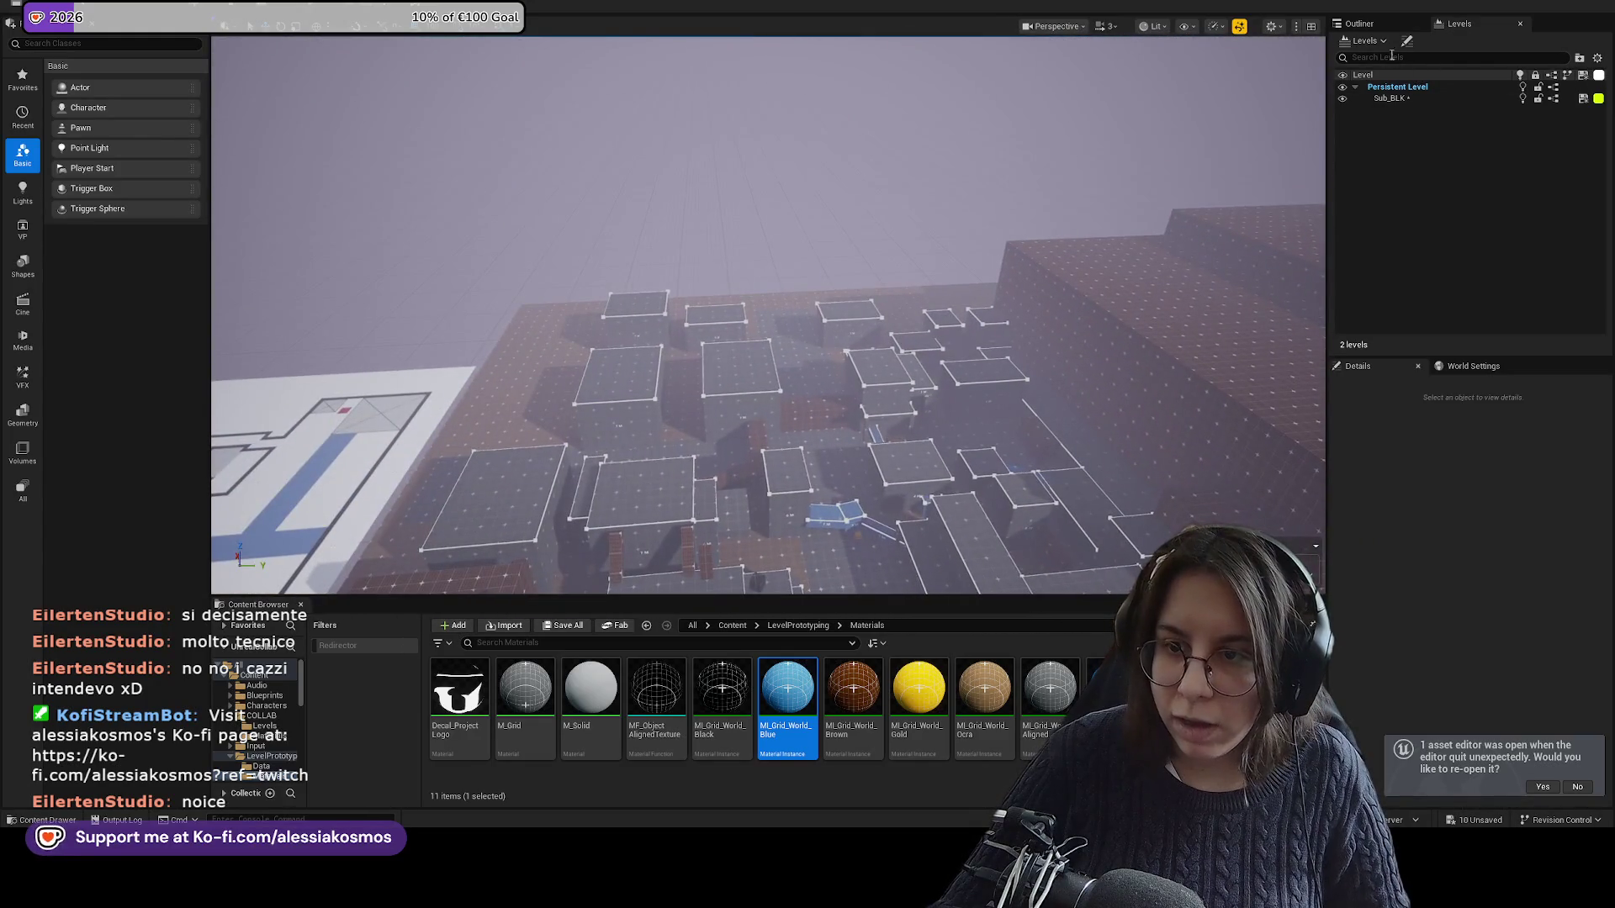
# Select Plane7, move it into Sub_BLK and save all modified levels.
pyautogui.click(1359, 24)
pyautogui.click(1422, 104)
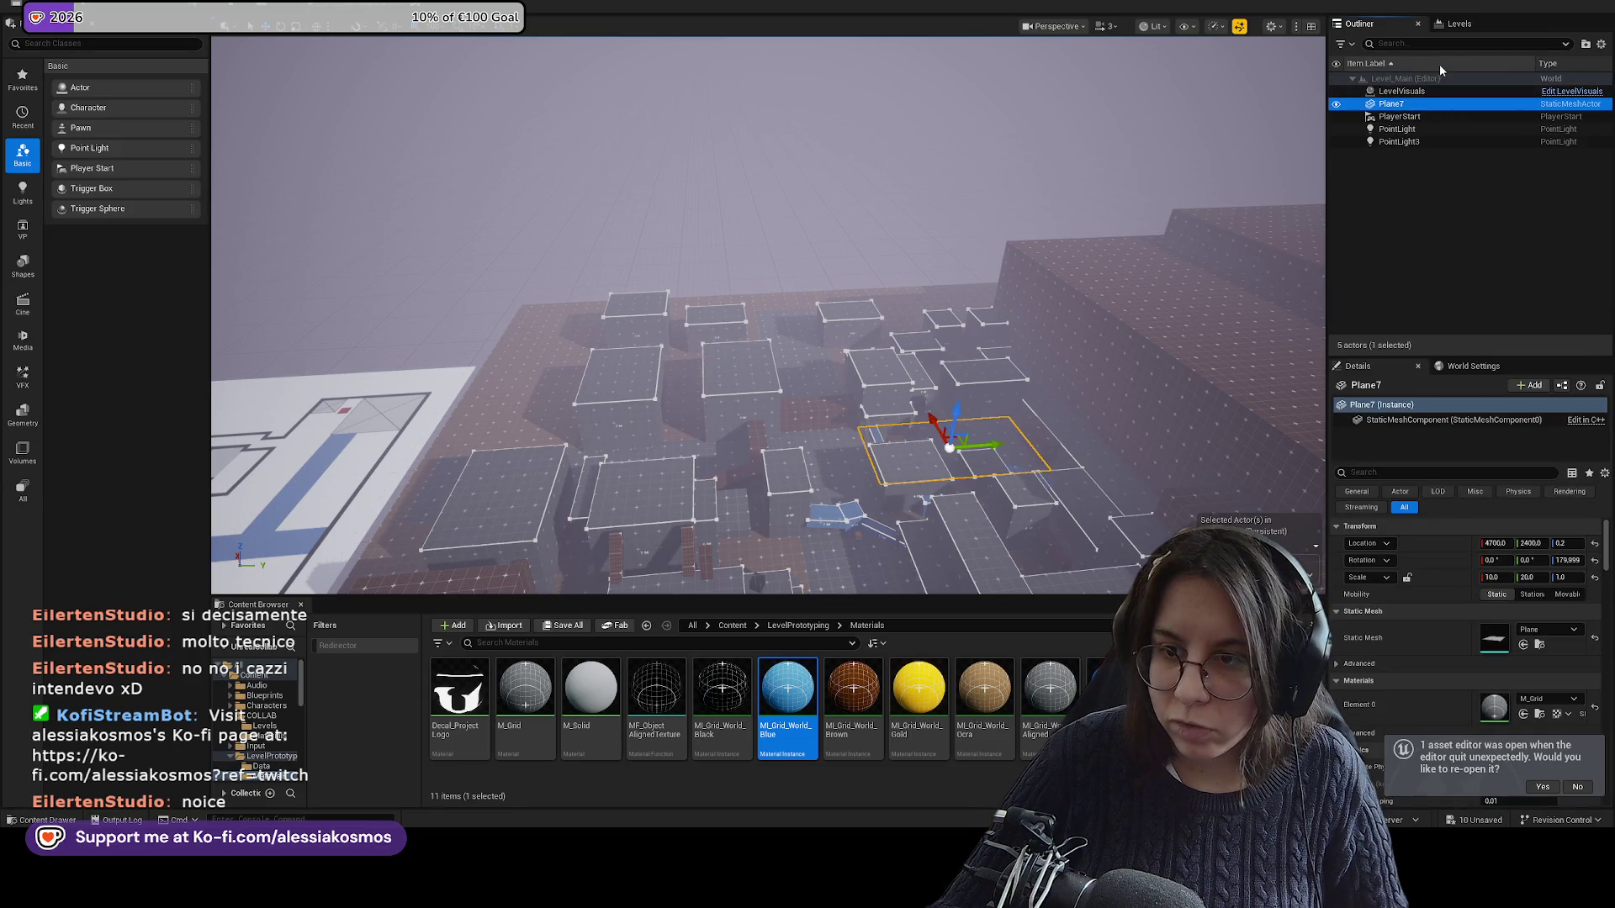
pyautogui.click(1460, 23)
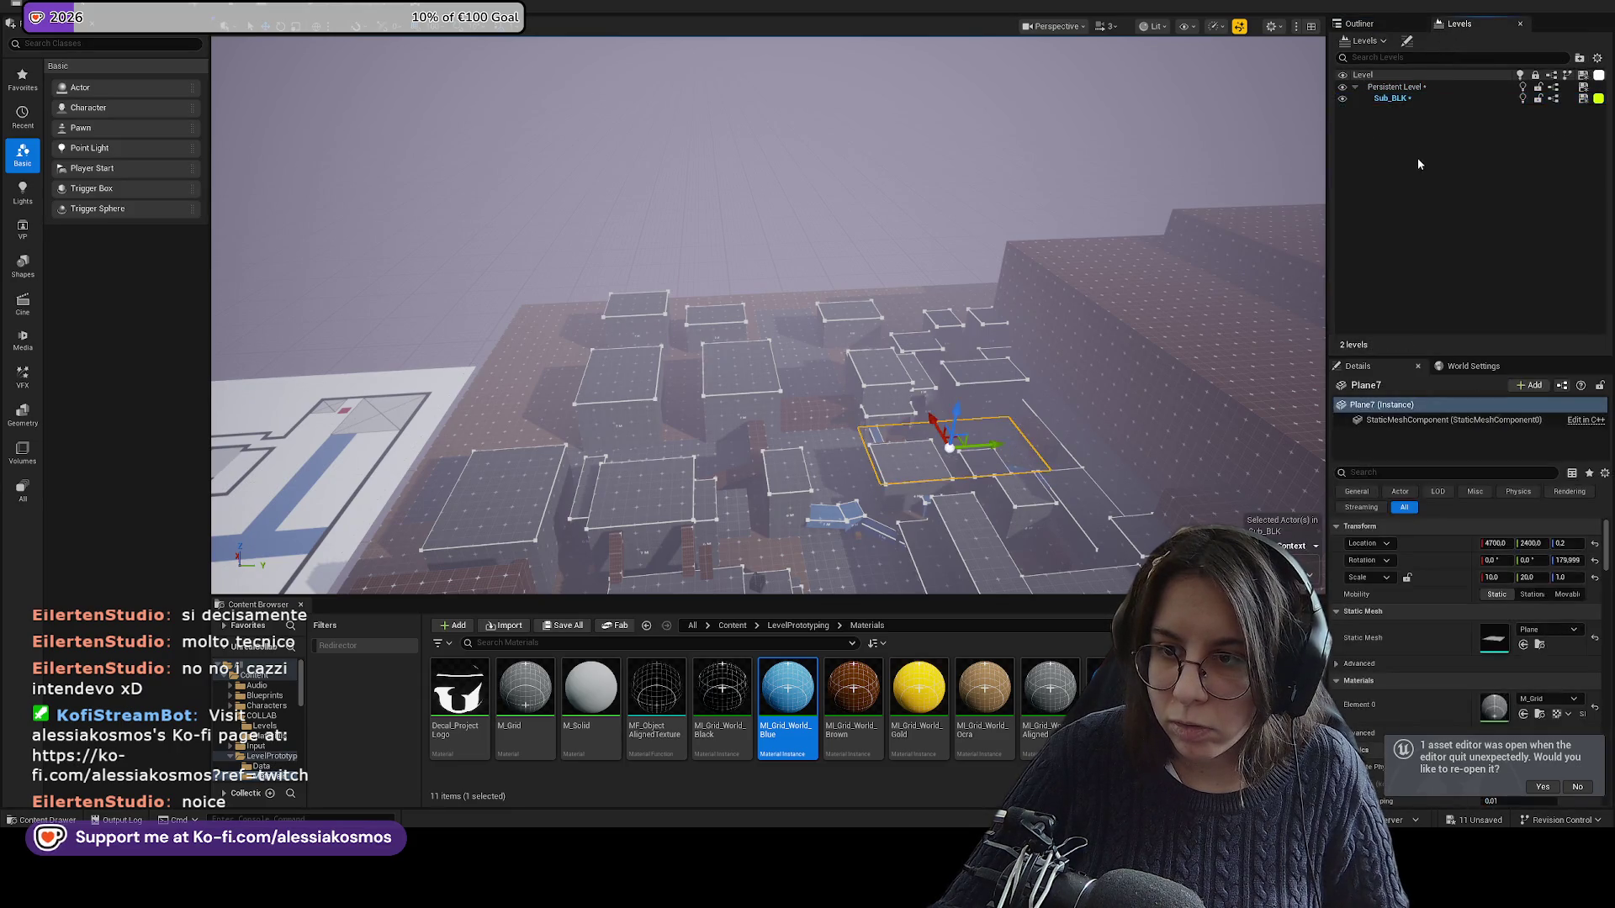
pyautogui.hotkey('ctrl', 's')
pyautogui.click(1396, 87)
pyautogui.click(1365, 40)
pyautogui.click(1359, 24)
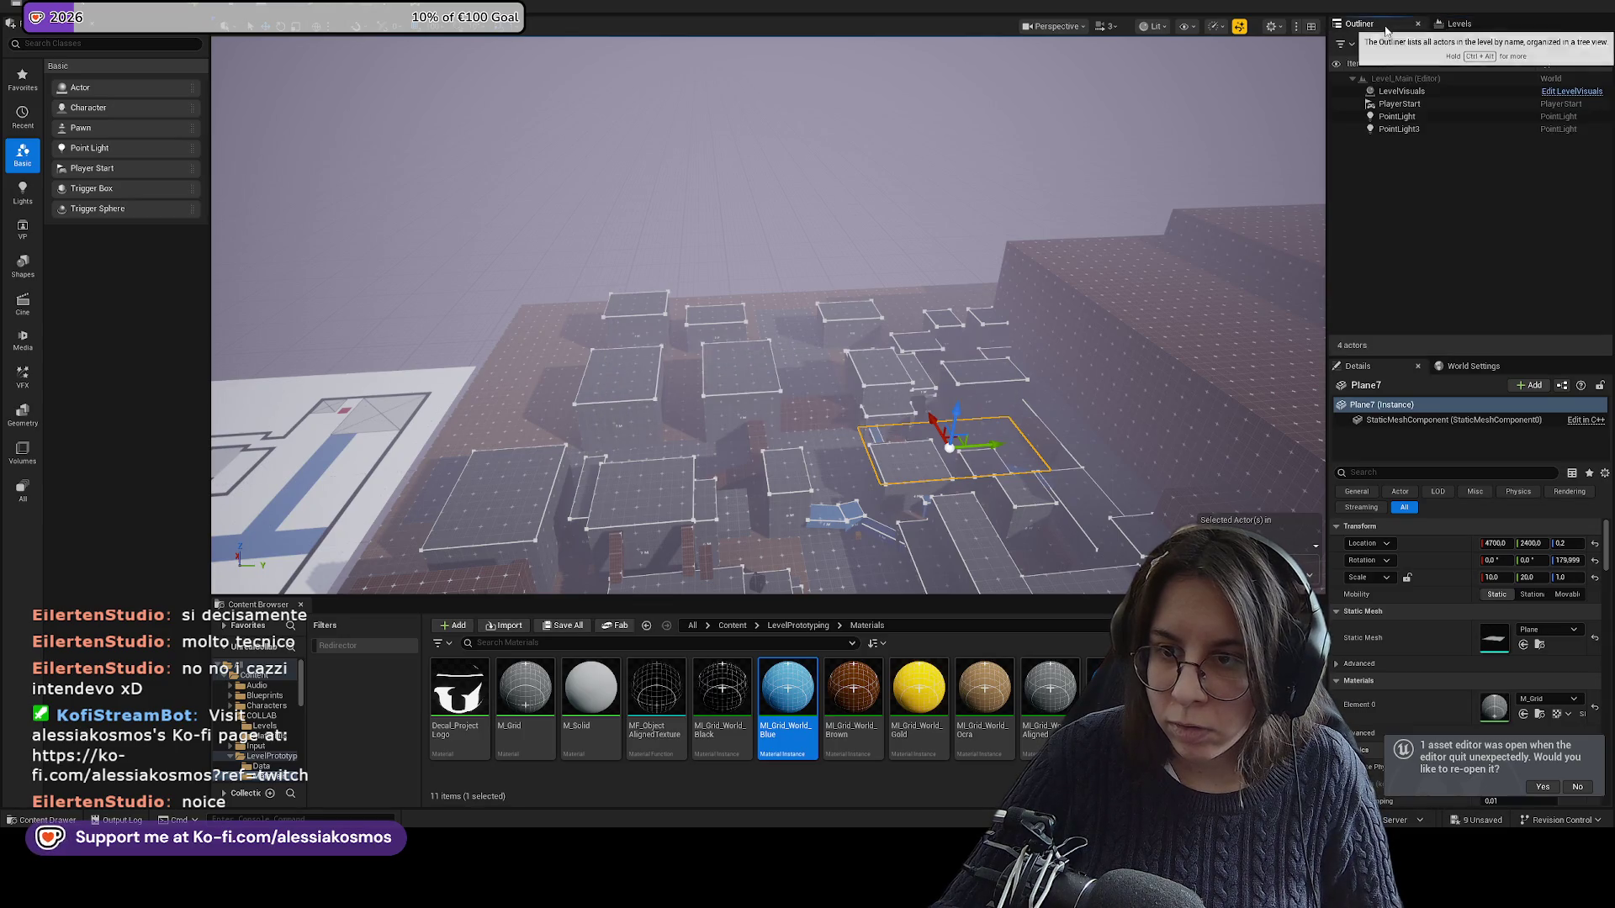
# Make Sub_BLK the current level again and look down at Plane7.
pyautogui.click(1469, 26)
pyautogui.click(1408, 27)
pyautogui.click(1486, 29)
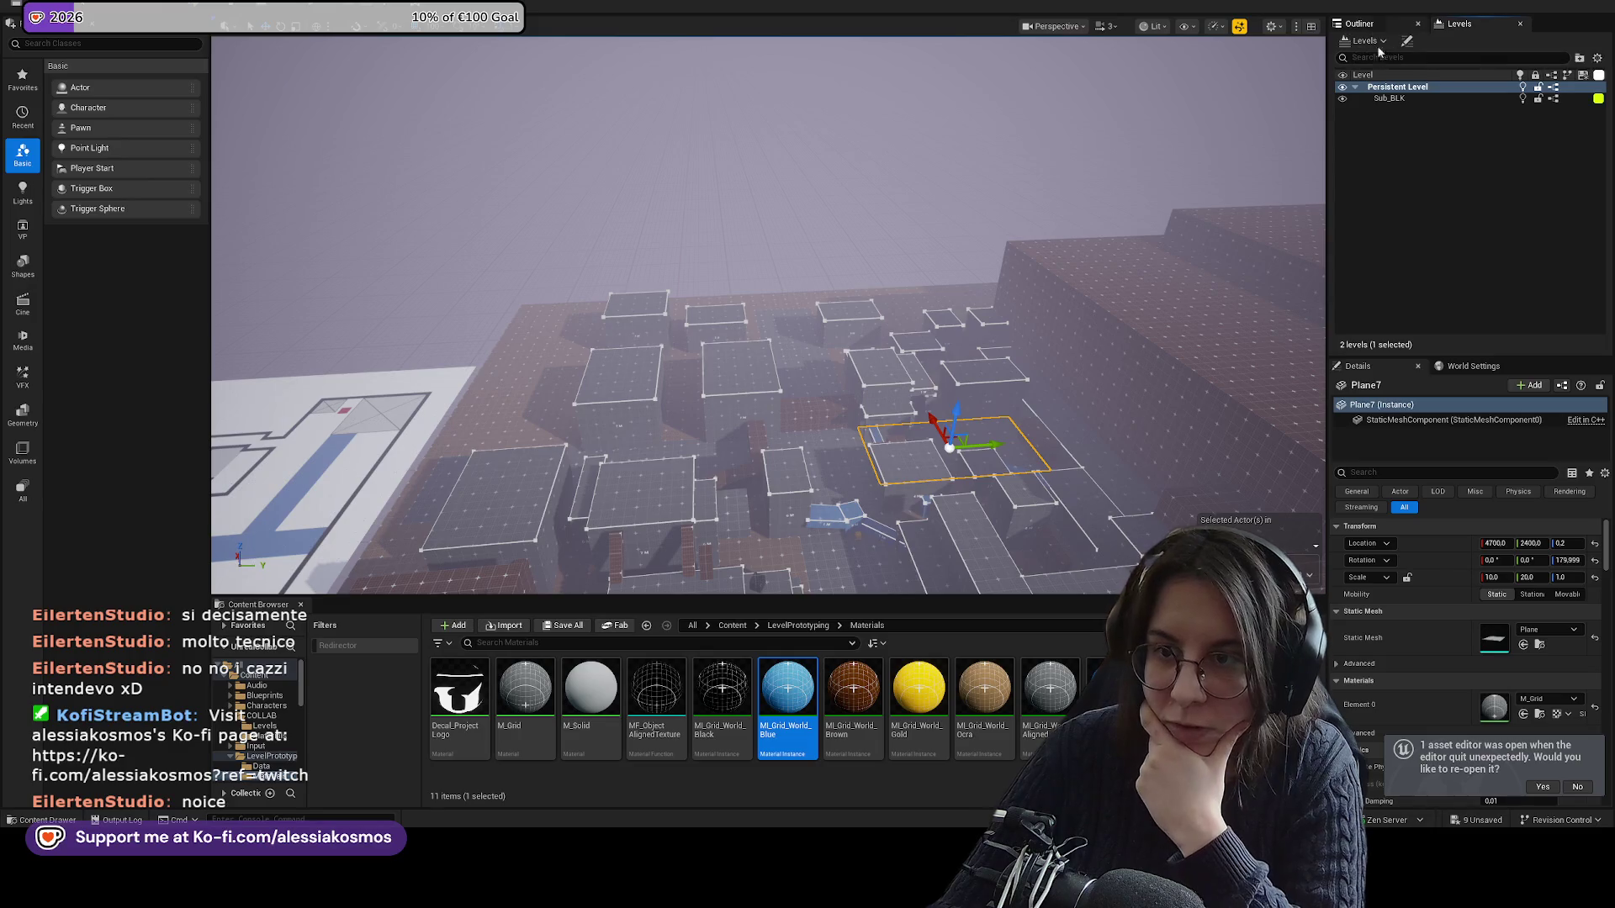
pyautogui.click(1396, 99)
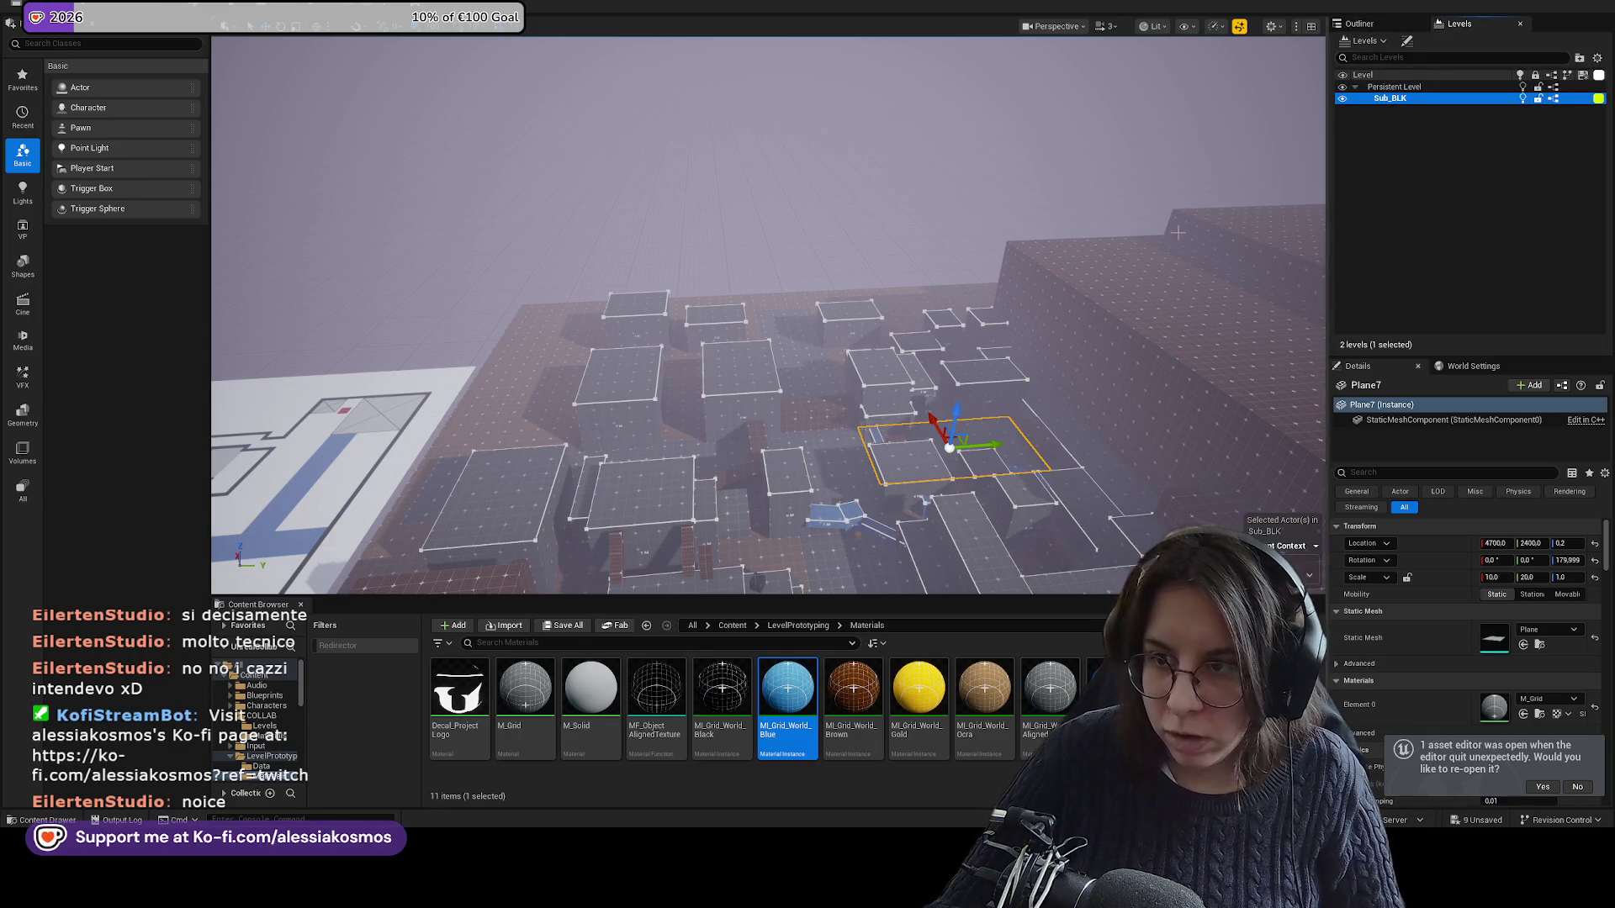
pyautogui.moveTo(841, 353); pyautogui.dragTo(824, 404)
pyautogui.moveTo(1047, 322); pyautogui.dragTo(1132, 322)
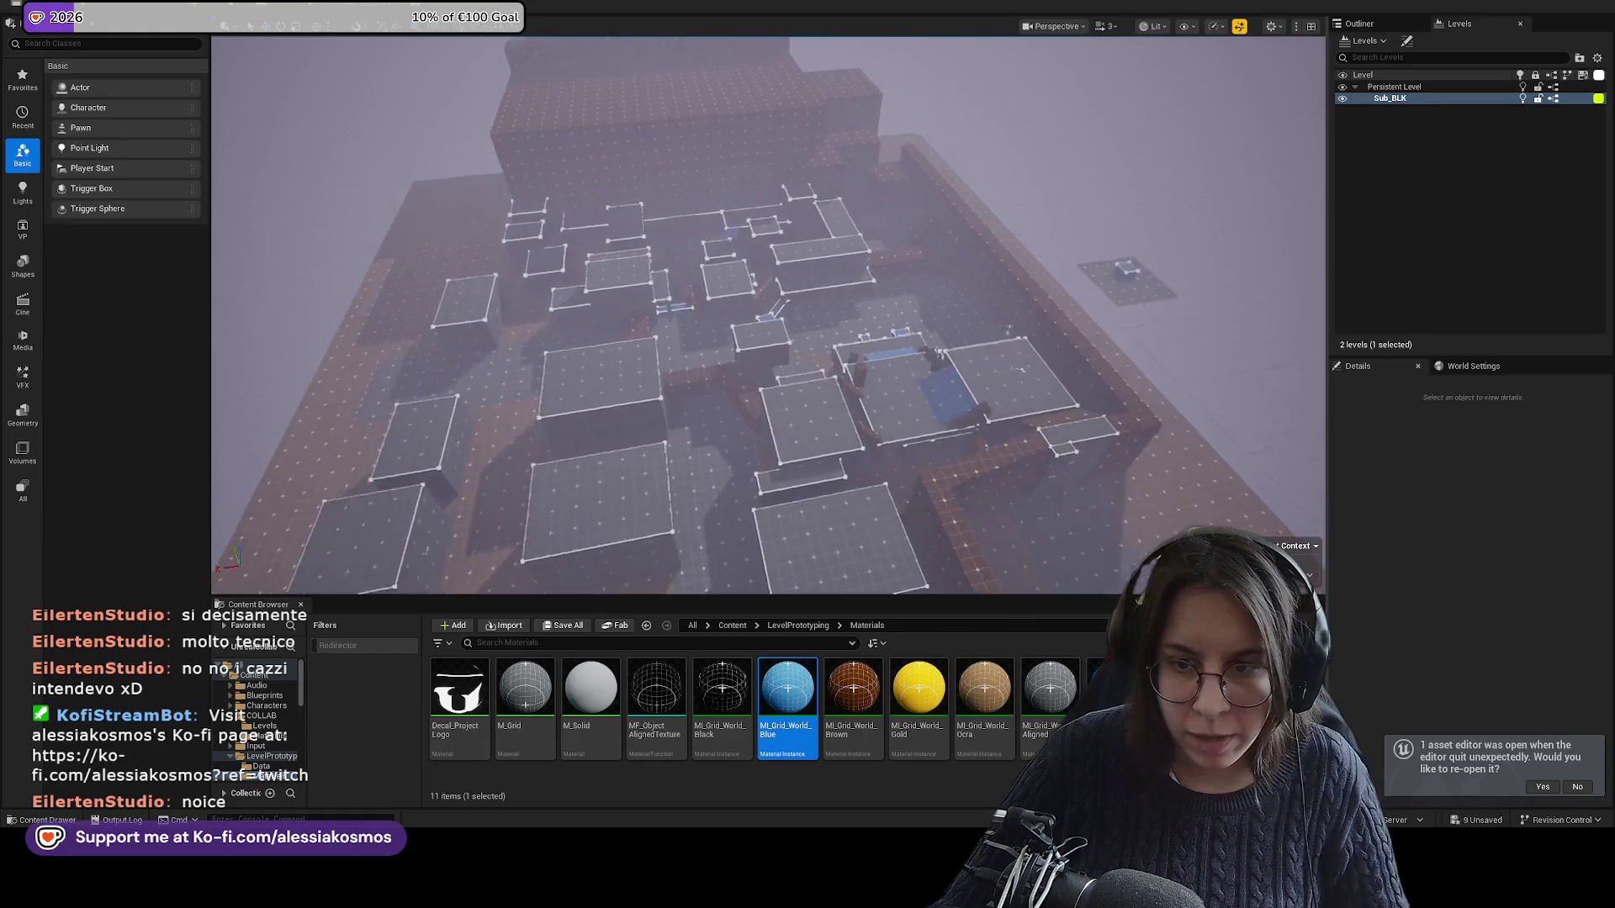
# Frame wall cube SM_Cube8, then pull back to an overhead view of the level.
pyautogui.moveTo(685, 391); pyautogui.dragTo(1083, 358)
pyautogui.click(1036, 416)
pyautogui.press('f')
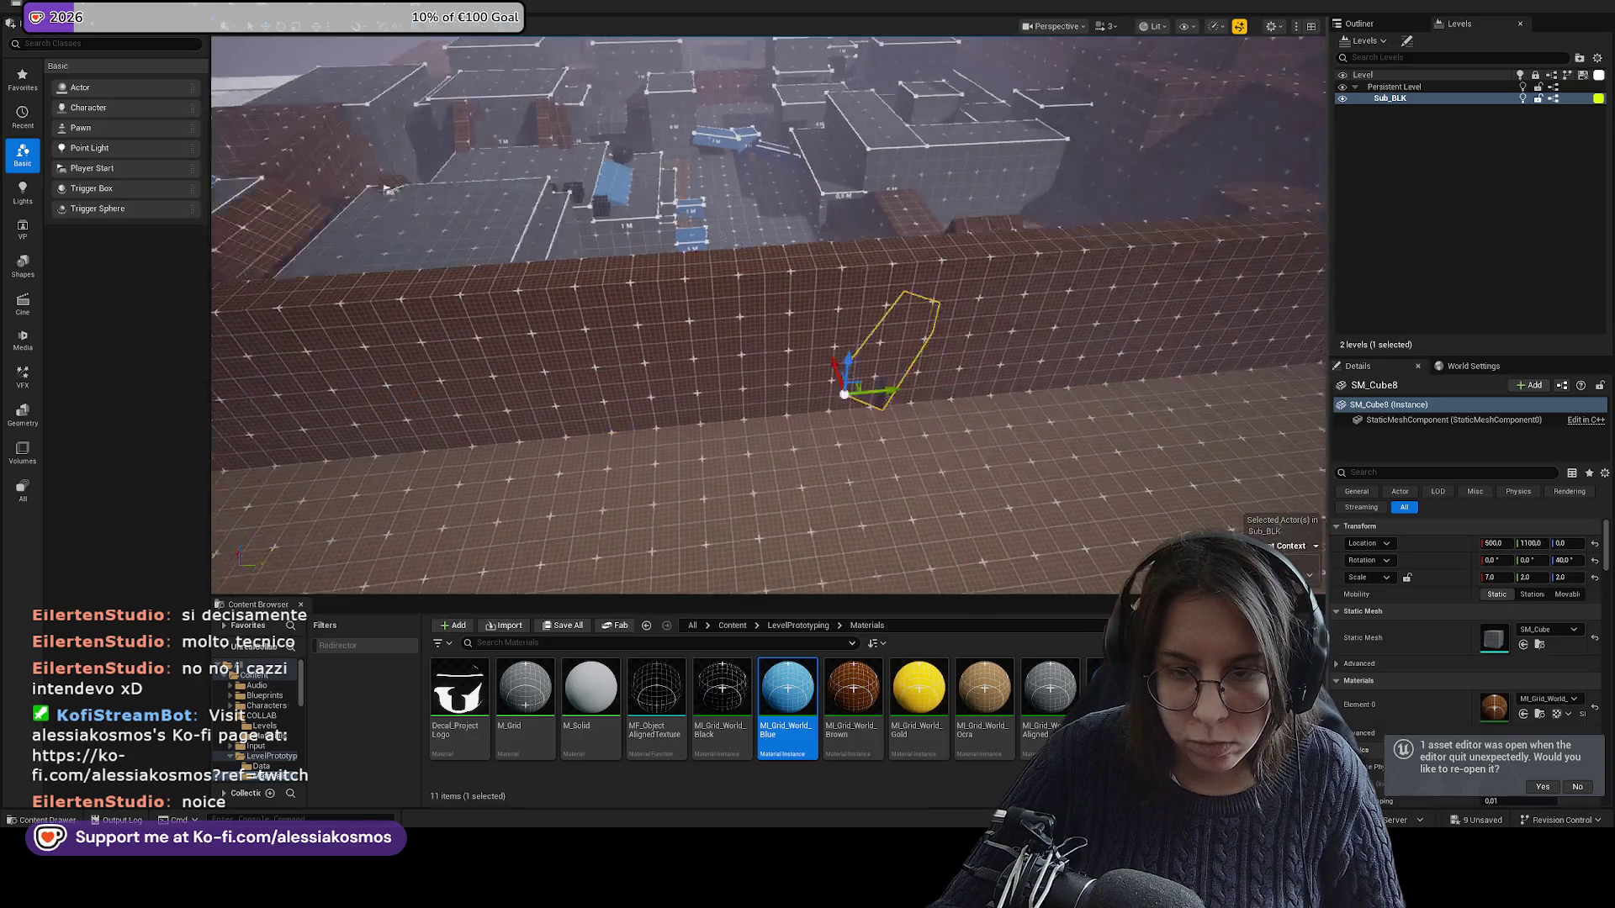
pyautogui.scroll(-5, 768, 316)
pyautogui.moveTo(768, 315)
pyautogui.mouseDown()
pyautogui.moveTo(807, 278)
pyautogui.moveTo(874, 312)
pyautogui.moveTo(665, 271)
pyautogui.moveTo(619, 246)
pyautogui.moveTo(343, 547)
pyautogui.mouseUp()
pyautogui.press('Escape')
# Select the SM_Cube56 ground slab and slide it along Y toward 7100.
pyautogui.click(619, 245)
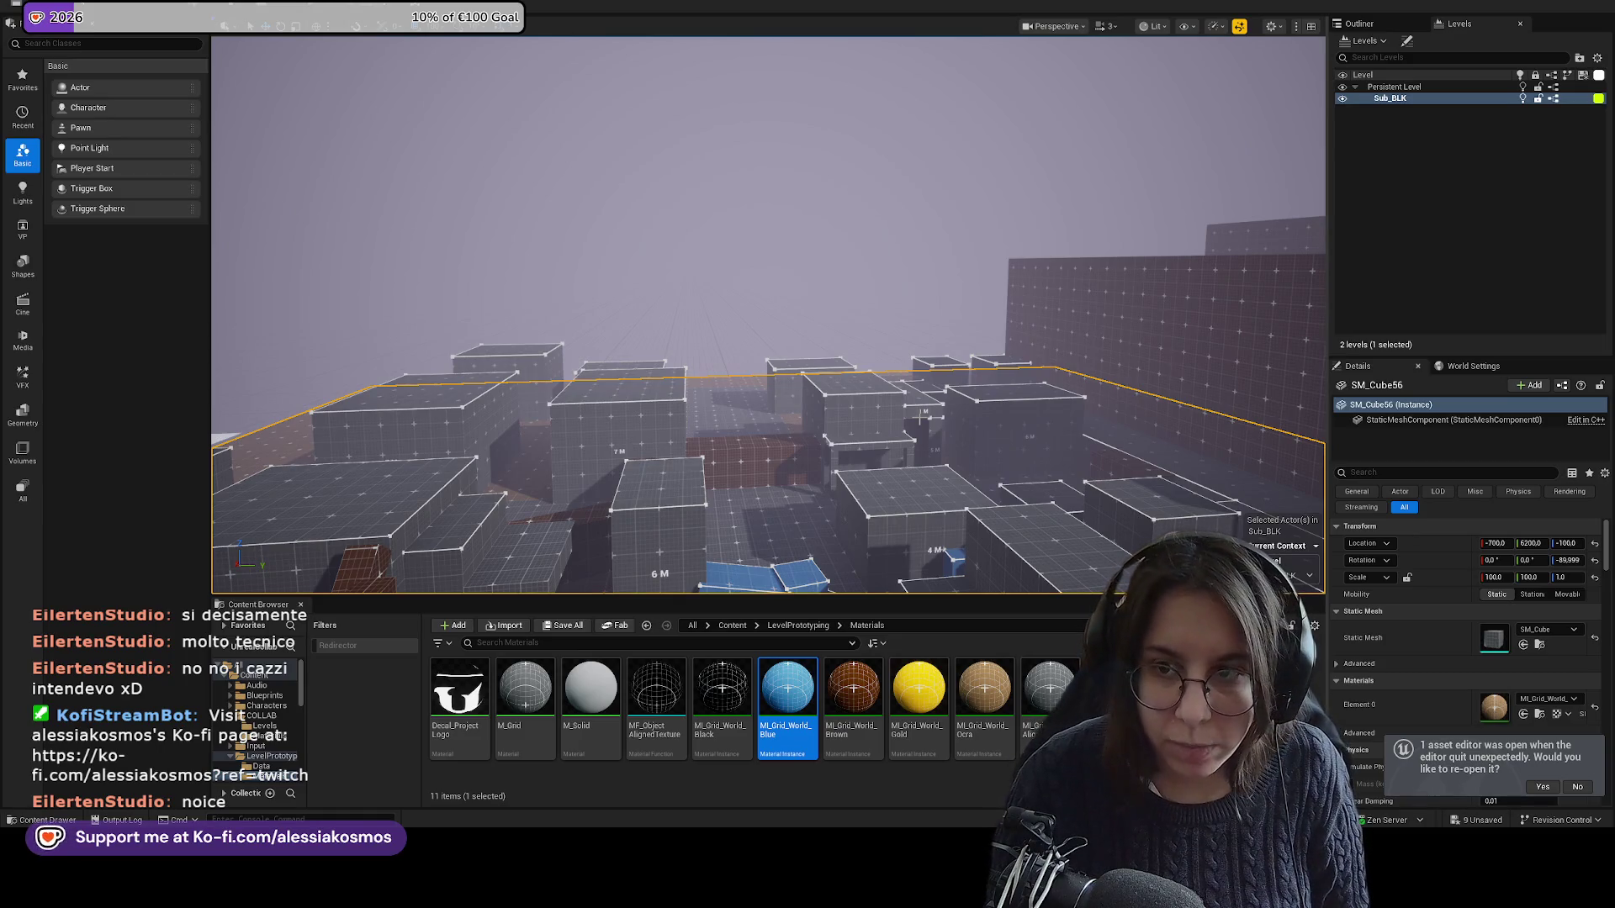
pyautogui.scroll(10, 767, 316)
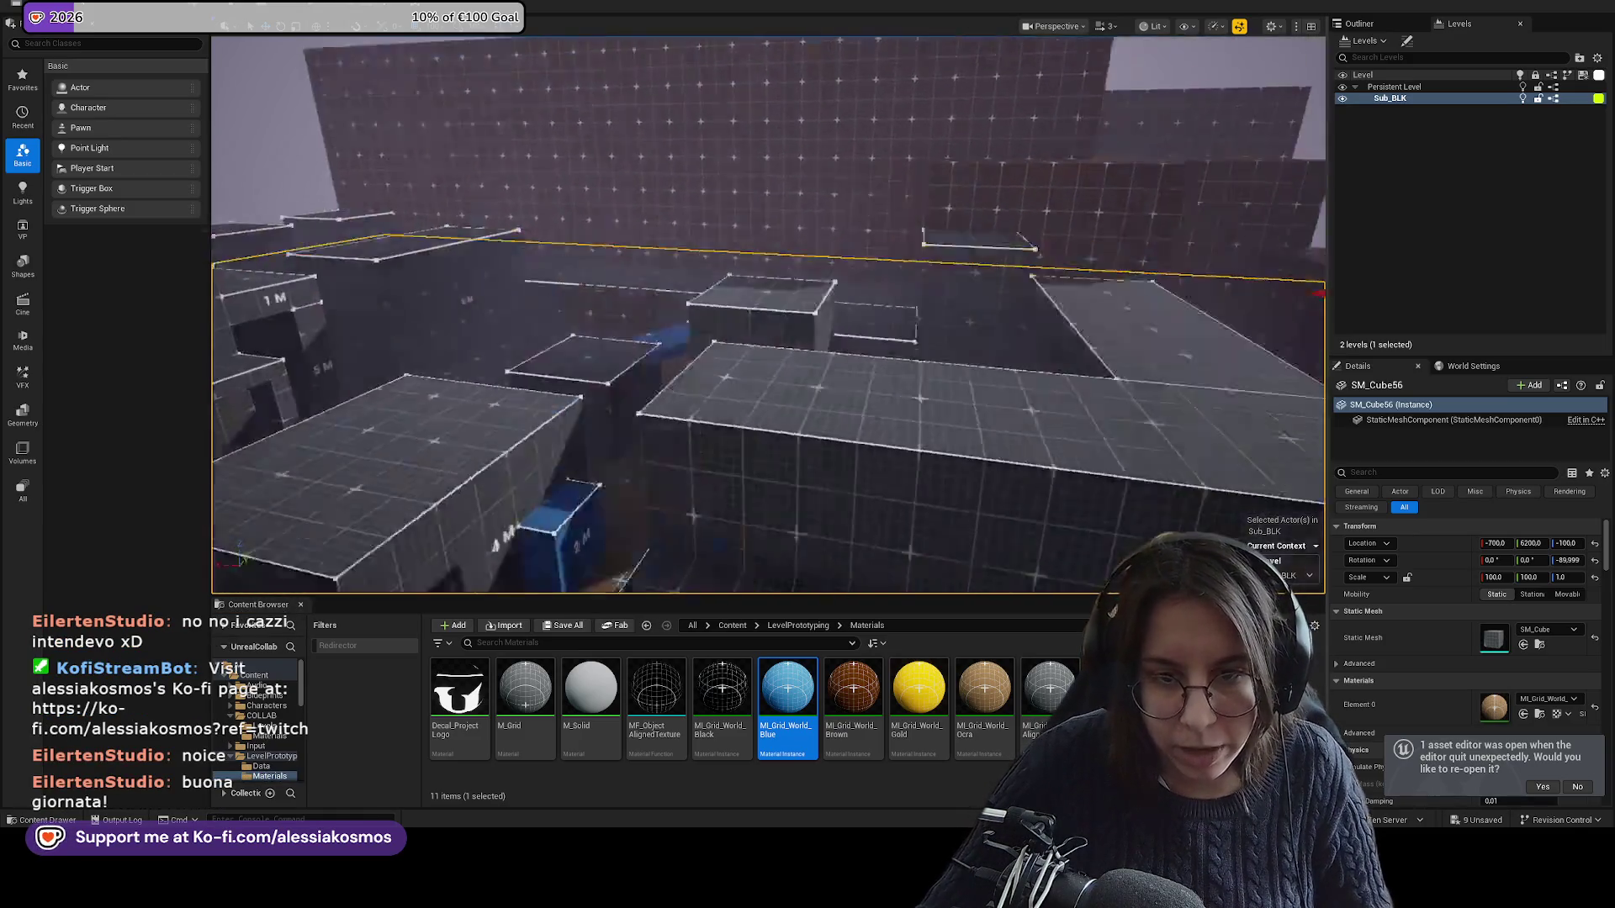
pyautogui.scroll(-10, 767, 315)
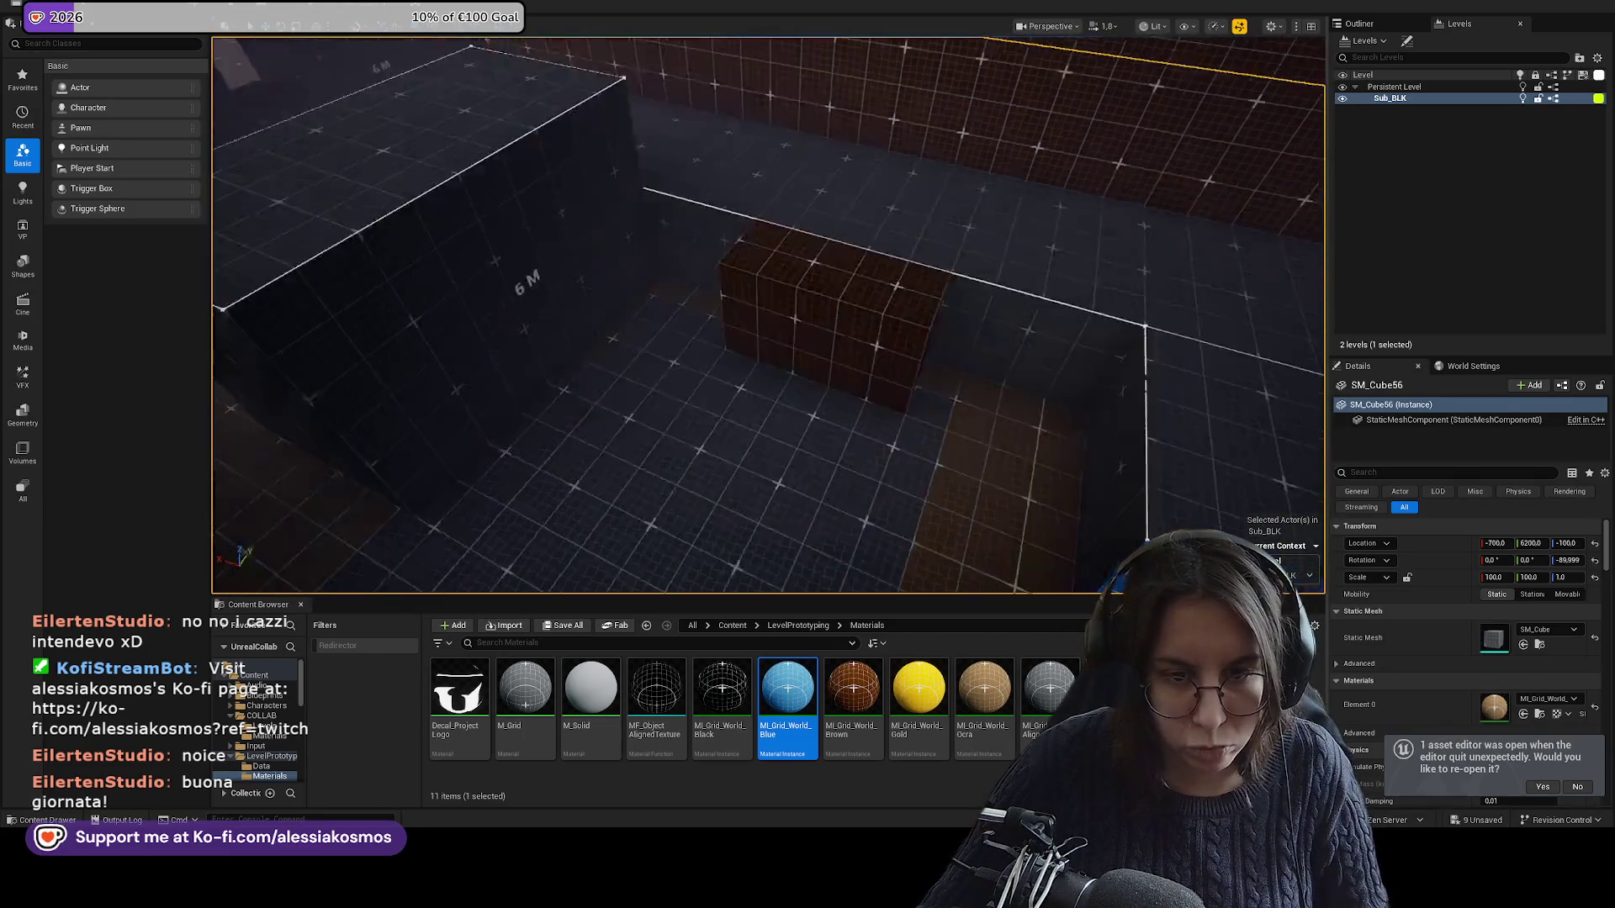
pyautogui.scroll(-10, 767, 316)
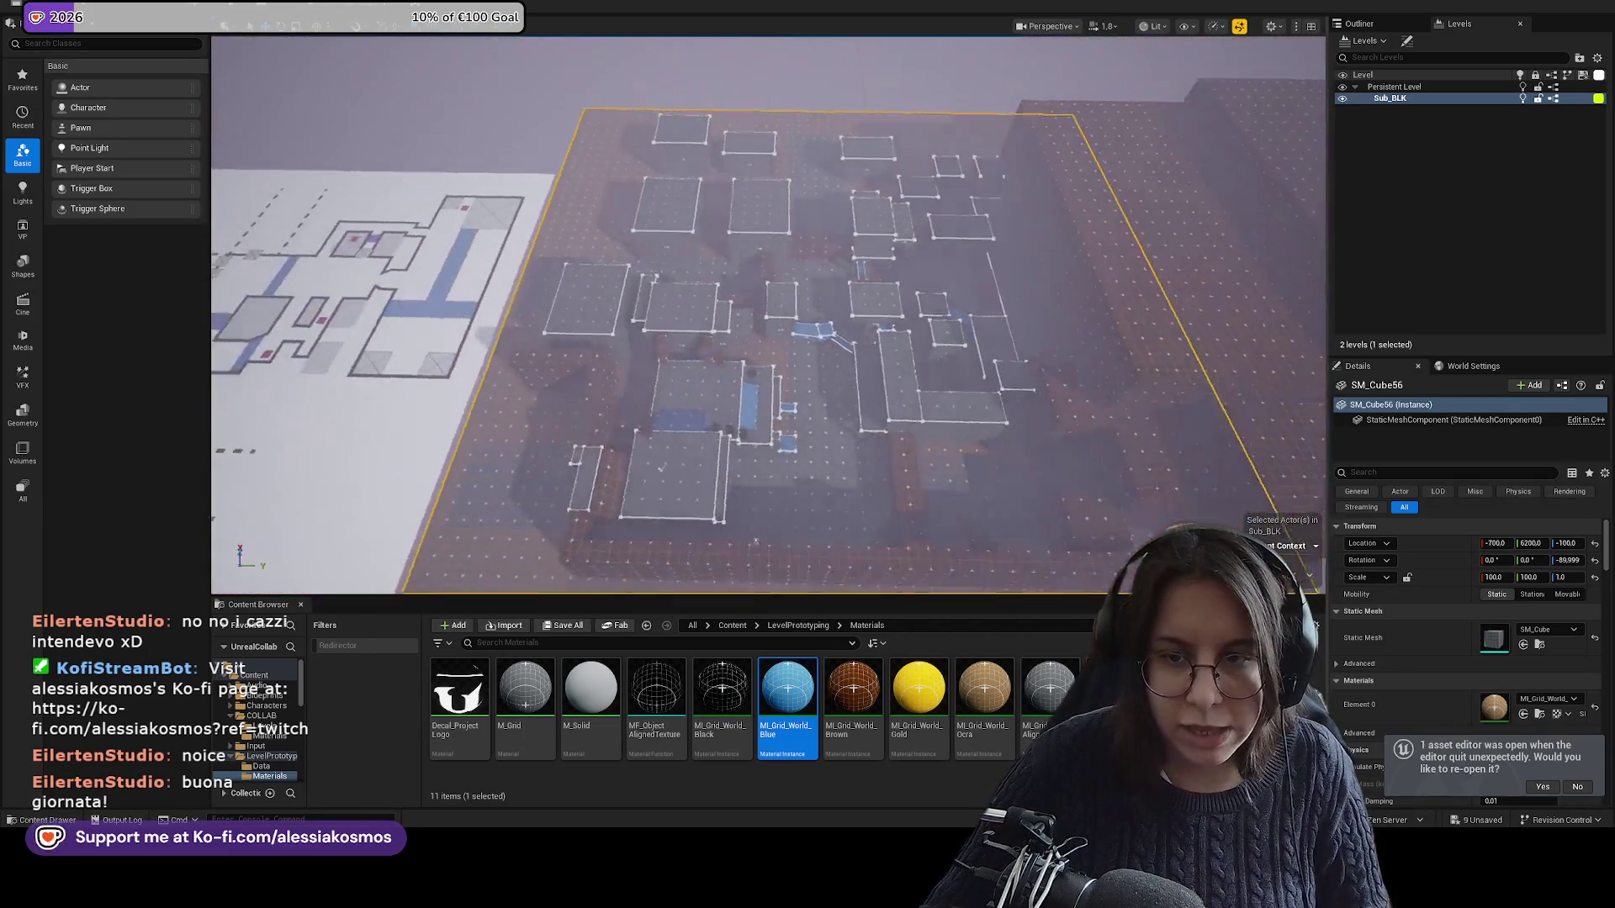
pyautogui.moveTo(768, 315); pyautogui.dragTo(832, 324)
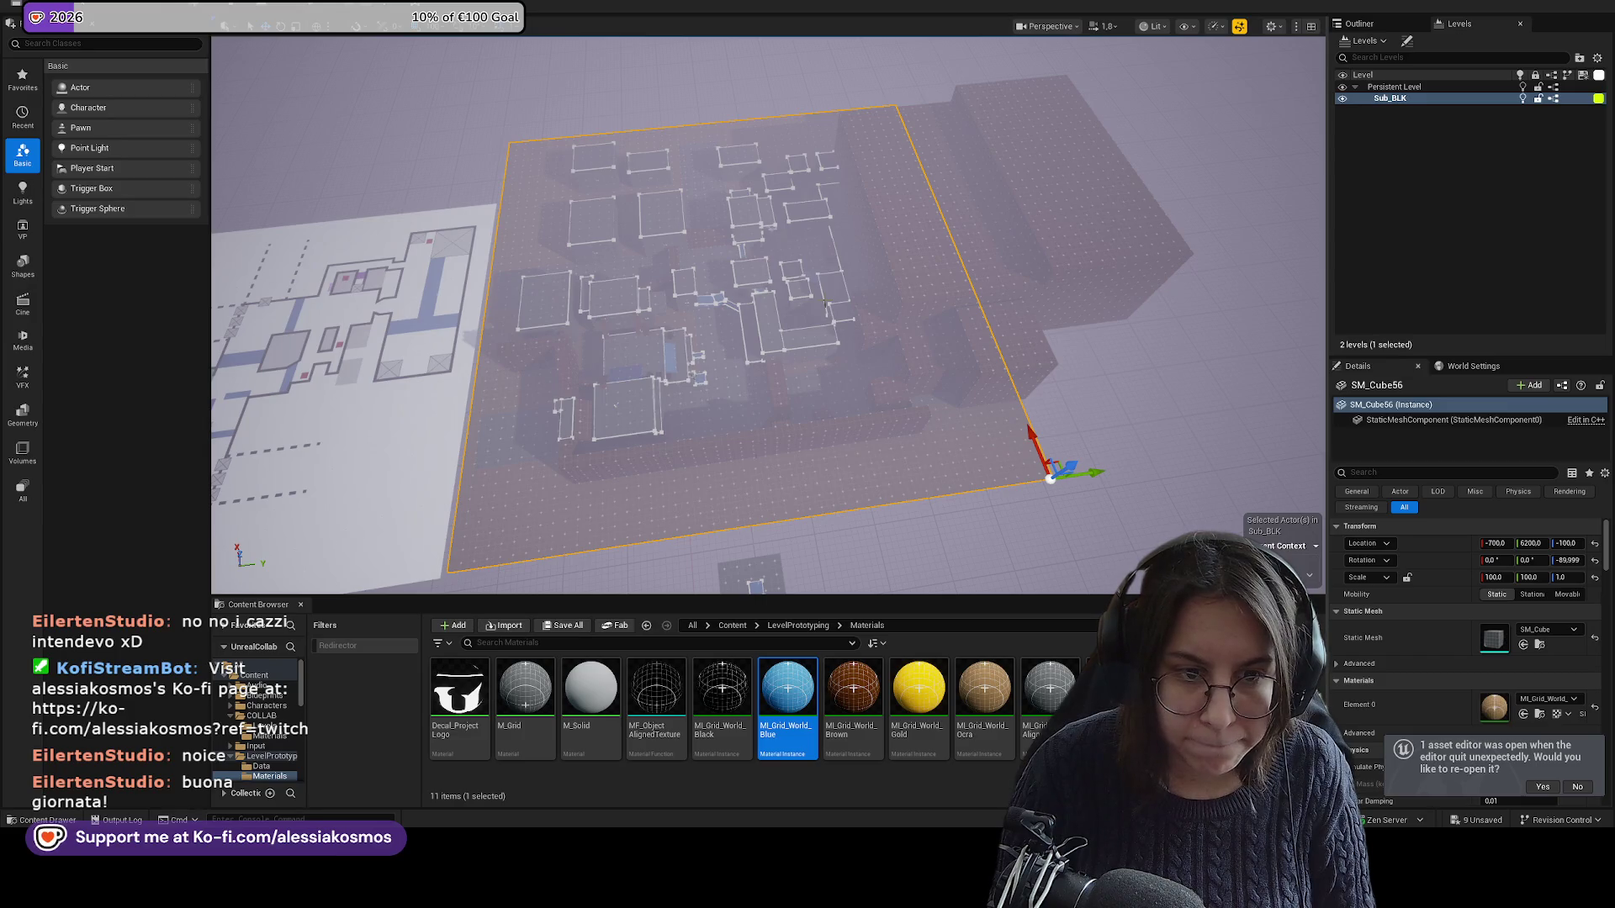
pyautogui.moveTo(1088, 474); pyautogui.dragTo(1139, 471)
# Undo the stray Plane5 selection and frame the SM_Cube56 slab diagonally.
pyautogui.click(619, 411)
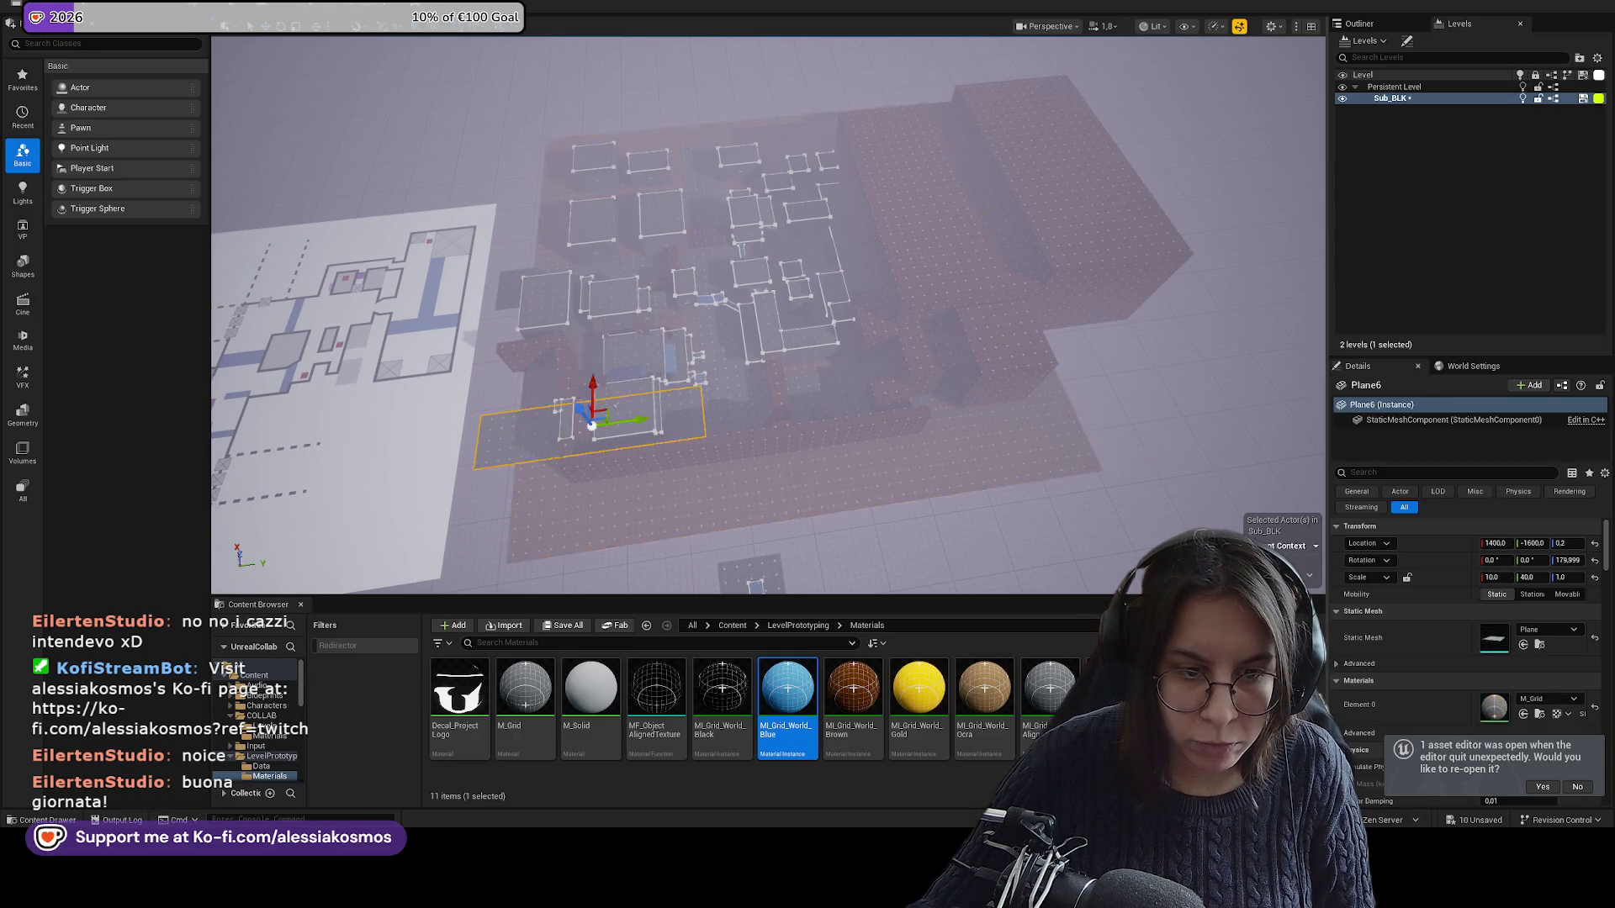
pyautogui.click(594, 262)
pyautogui.hotkey('ctrl', 'z')
pyautogui.hotkey('ctrl', 'z')
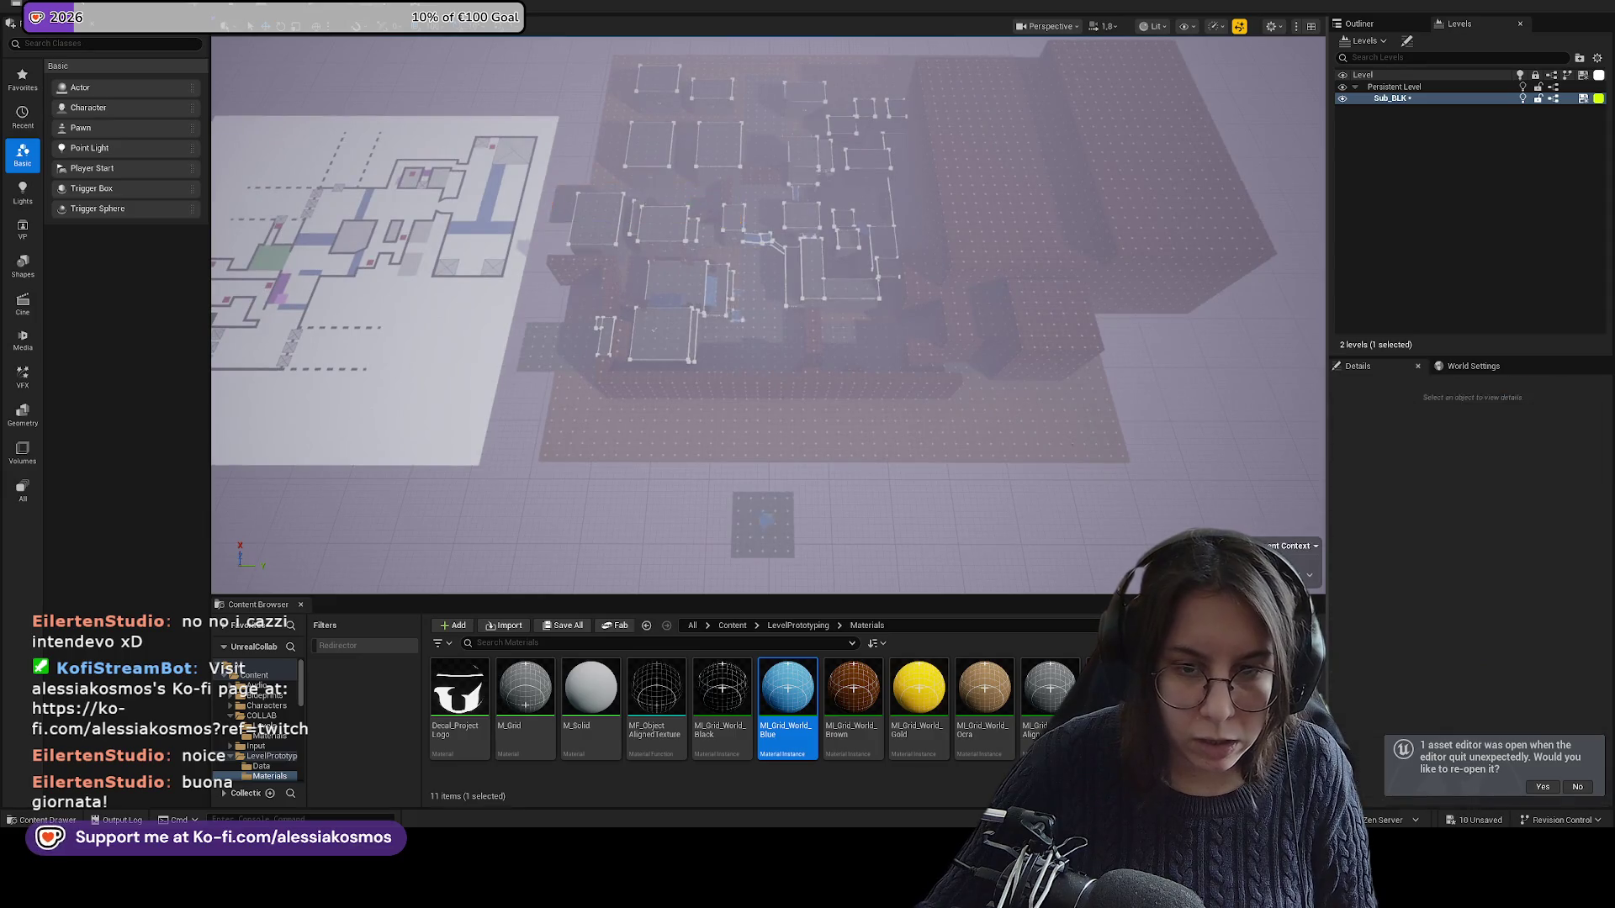
pyautogui.press('f')
pyautogui.moveTo(757, 337); pyautogui.dragTo(774, 353)
pyautogui.moveTo(1053, 359); pyautogui.dragTo(1045, 233)
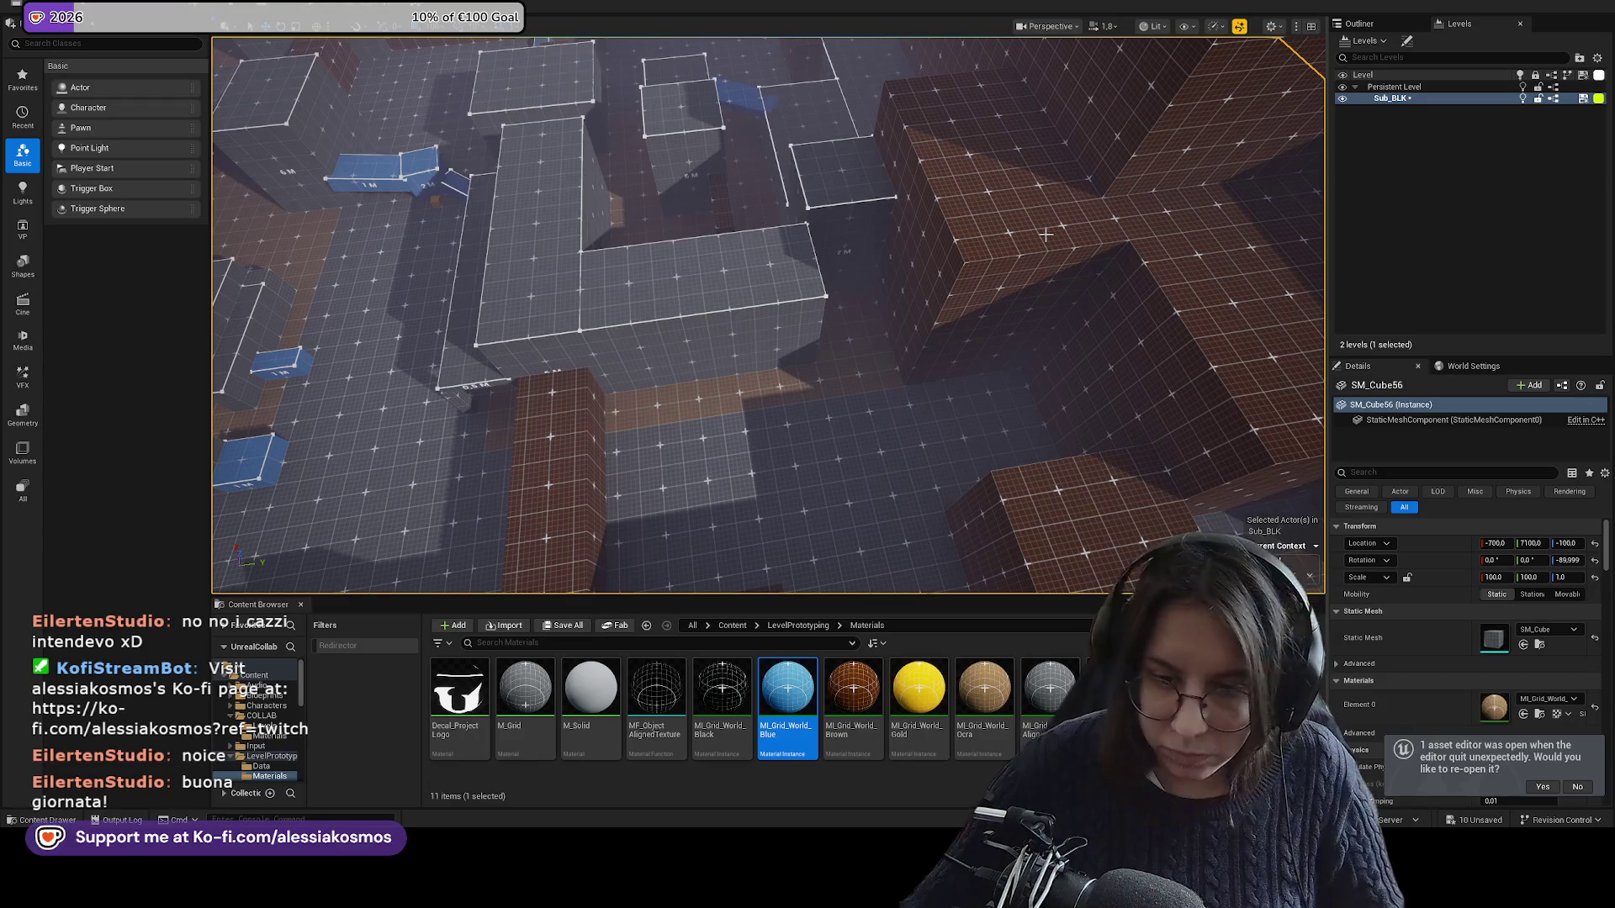